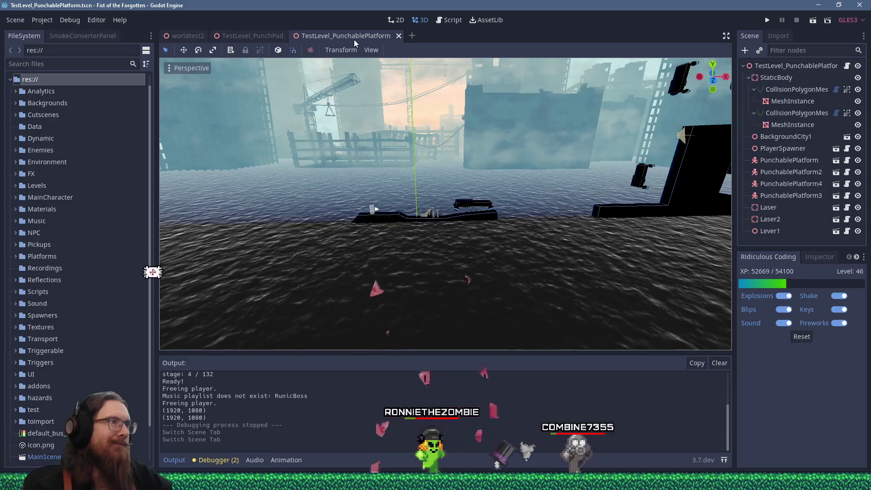
- Close the TestLevel_PunchablePlatform tab and search the FileSystem dock for 'citylevel_s'
{"action": "middle_click", "coordinate": [354, 36]}
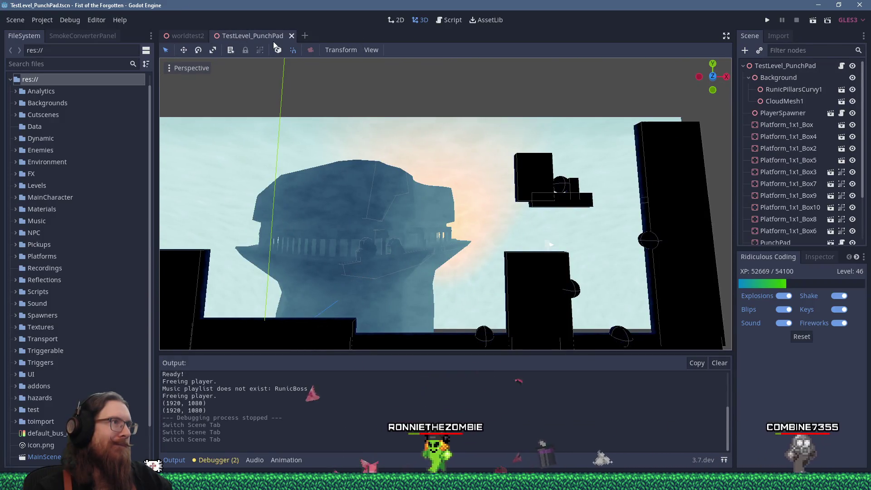
{"action": "left_click", "coordinate": [92, 64]}
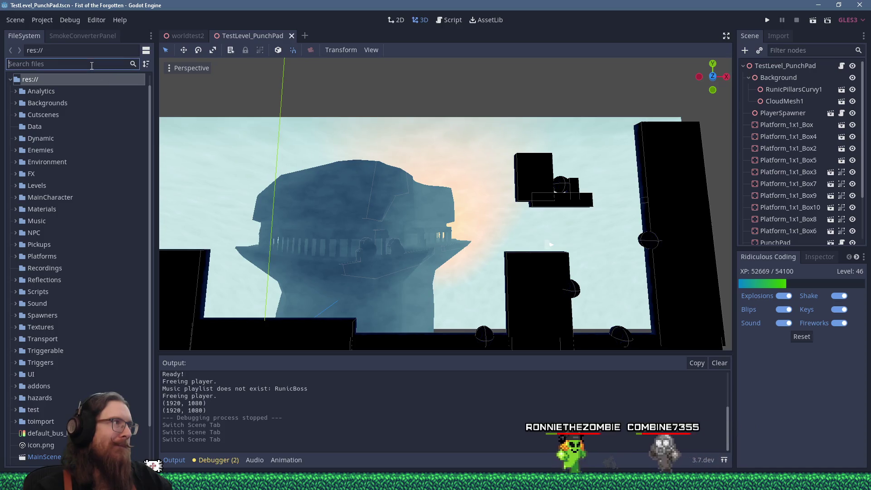
{"action": "type", "text": "c"}
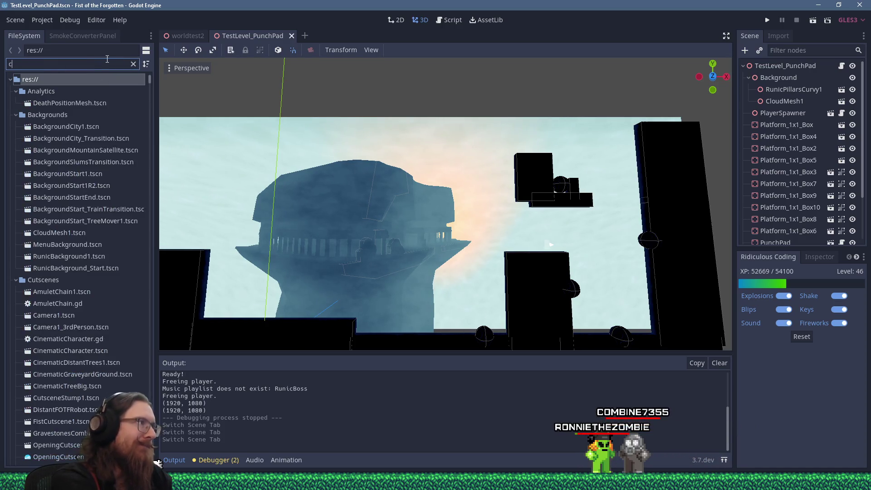
{"action": "type", "text": "itylevel_start"}
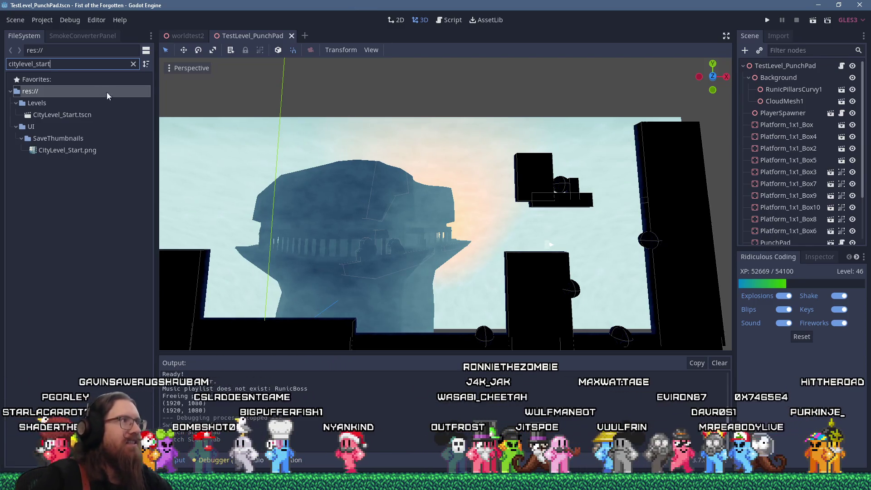
{"action": "key", "text": "ctrl+a"}
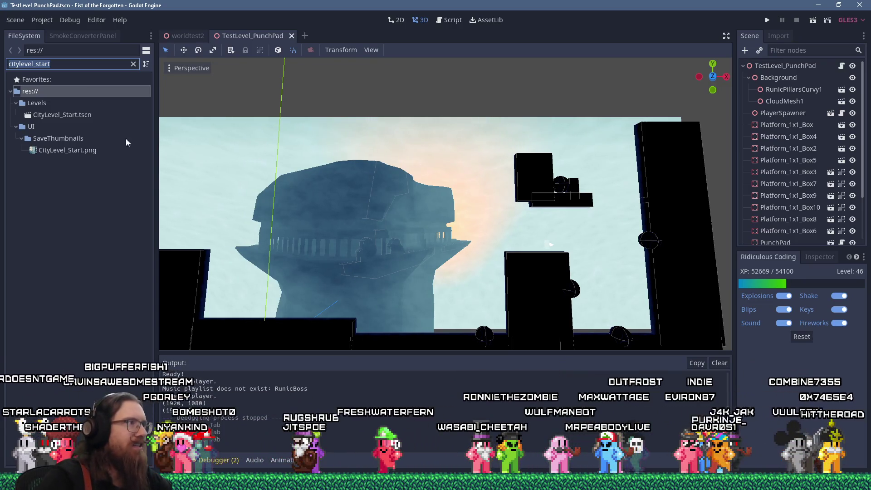
- Open CityLevel_Start.tscn and turn the view toward the scaffolding cages and crane
{"action": "double_click", "coordinate": [67, 115]}
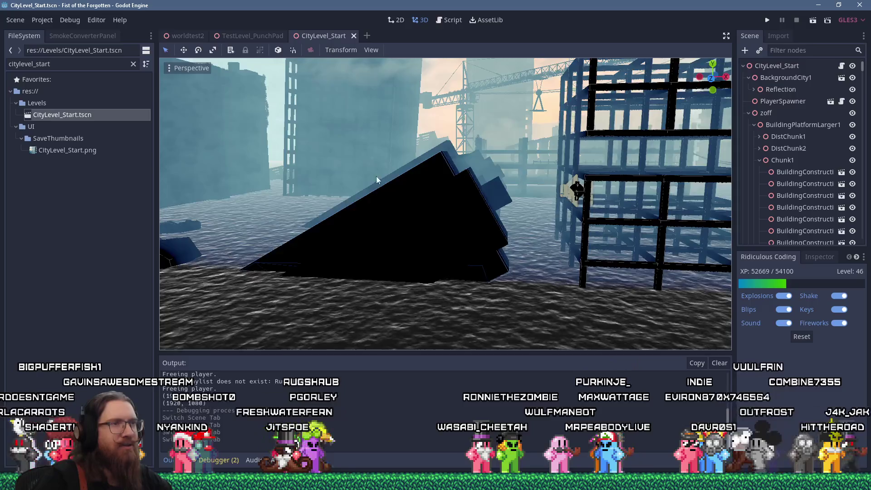
{"action": "scroll", "coordinate": [377, 176], "scroll_direction": "down", "scroll_amount": 5}
{"action": "scroll", "coordinate": [339, 181], "scroll_direction": "up", "scroll_amount": 5}
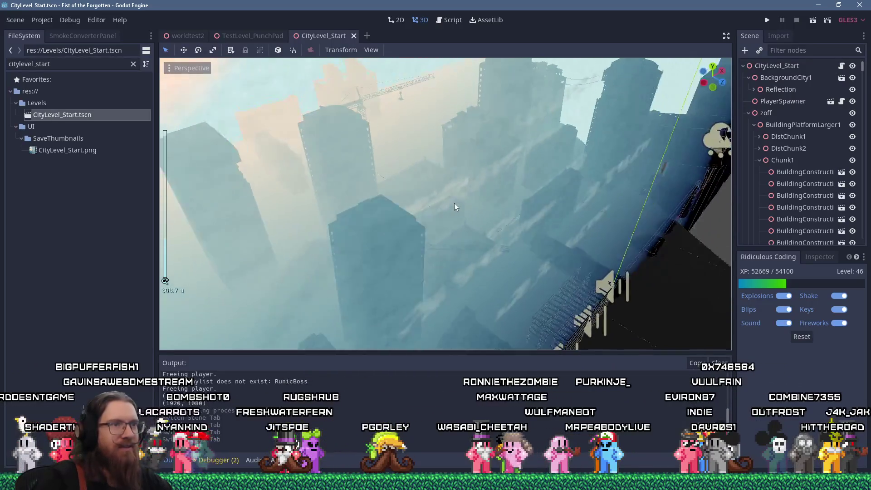
{"action": "scroll", "coordinate": [479, 172], "scroll_direction": "up", "scroll_amount": 5}
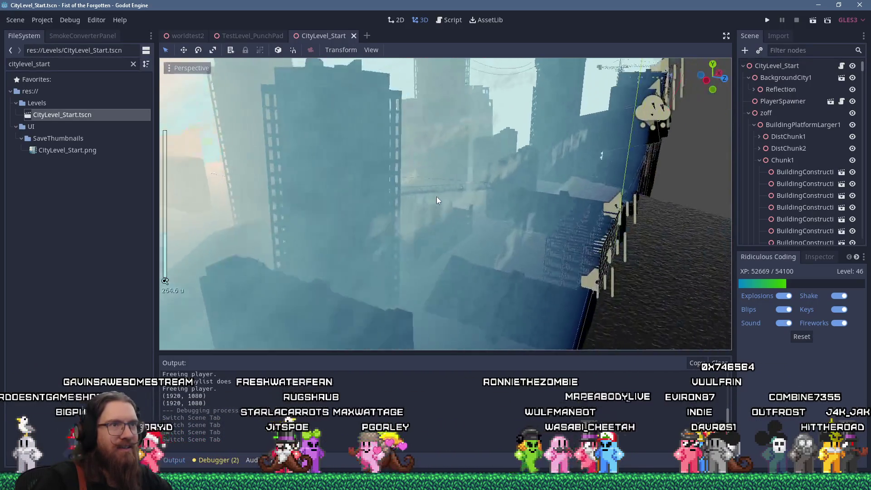
{"action": "scroll", "coordinate": [367, 231], "scroll_direction": "up", "scroll_amount": 5}
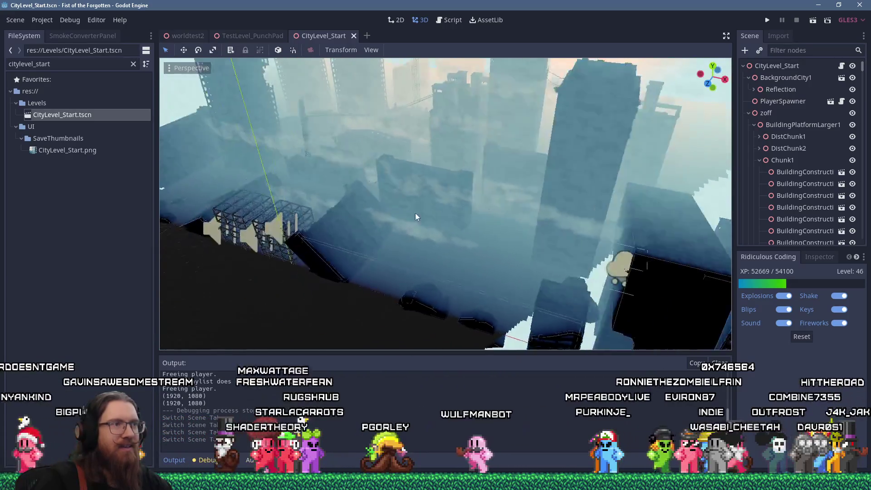
{"action": "scroll", "coordinate": [408, 194], "scroll_direction": "up", "scroll_amount": 3}
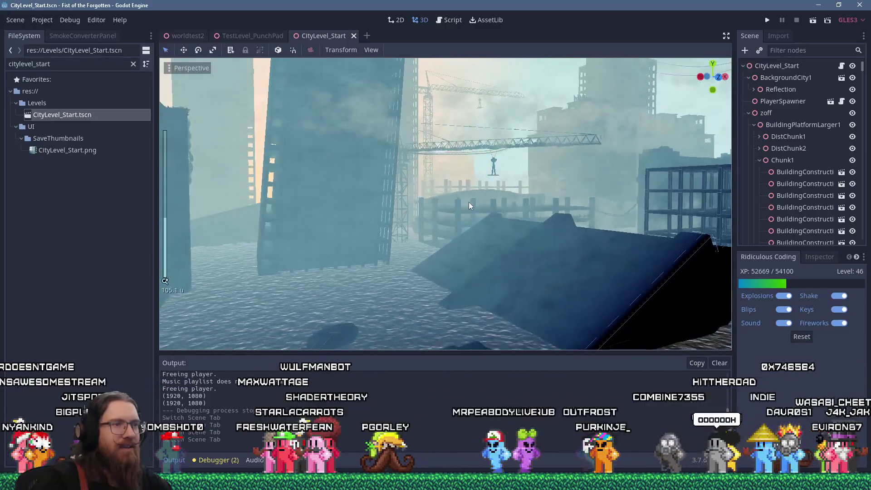
{"action": "mouse_move", "coordinate": [487, 209]}
{"action": "left_mouse_down"}
{"action": "mouse_move", "coordinate": [421, 200]}
{"action": "mouse_move", "coordinate": [460, 217]}
{"action": "left_mouse_up"}
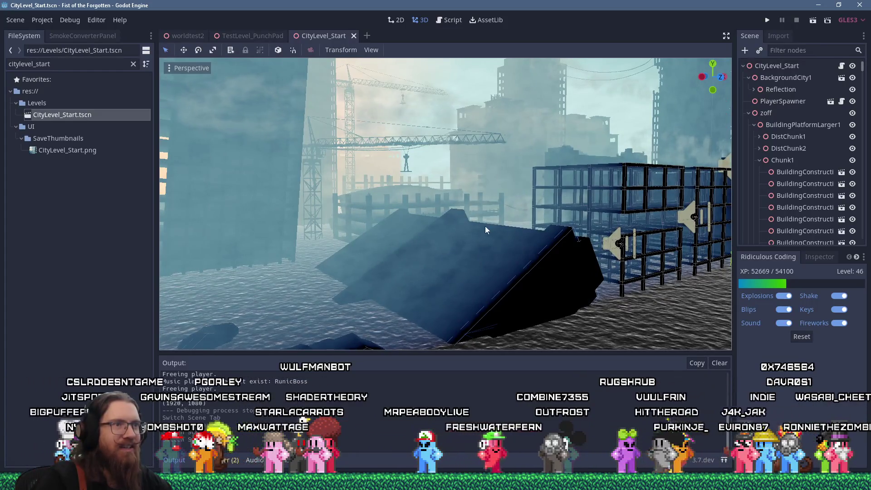
{"action": "scroll", "coordinate": [486, 225], "scroll_direction": "up", "scroll_amount": 3}
{"action": "scroll", "coordinate": [494, 240], "scroll_direction": "down", "scroll_amount": 4}
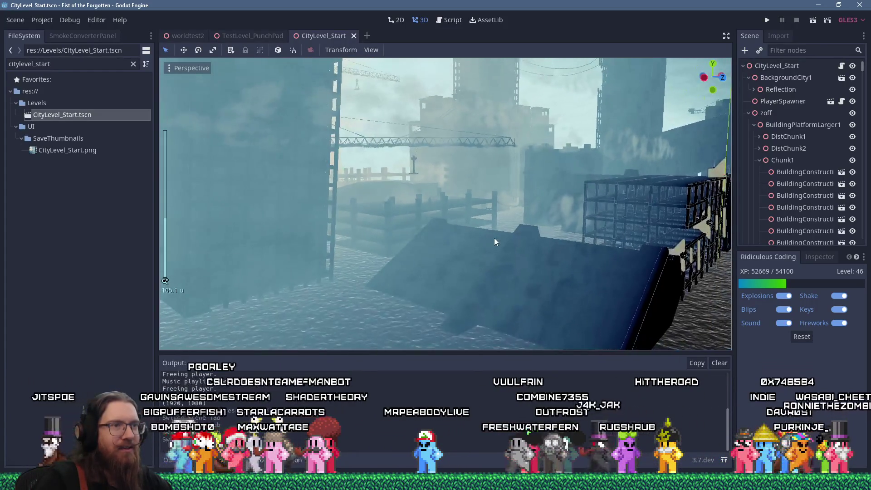
{"action": "scroll", "coordinate": [608, 274], "scroll_direction": "up", "scroll_amount": 2}
- Face the scaffolding cages head-on, then look down on them from above
{"action": "mouse_move", "coordinate": [665, 265]}
{"action": "left_mouse_down"}
{"action": "mouse_move", "coordinate": [608, 274]}
{"action": "mouse_move", "coordinate": [574, 255]}
{"action": "mouse_move", "coordinate": [418, 282]}
{"action": "mouse_move", "coordinate": [367, 225]}
{"action": "mouse_move", "coordinate": [338, 229]}
{"action": "mouse_move", "coordinate": [377, 287]}
{"action": "mouse_move", "coordinate": [211, 239]}
{"action": "mouse_move", "coordinate": [188, 271]}
{"action": "mouse_move", "coordinate": [428, 230]}
{"action": "mouse_move", "coordinate": [351, 236]}
{"action": "mouse_move", "coordinate": [438, 208]}
{"action": "left_mouse_up"}
{"action": "scroll", "coordinate": [490, 272], "scroll_direction": "up", "scroll_amount": 2}
{"action": "scroll", "coordinate": [376, 287], "scroll_direction": "up", "scroll_amount": 2}
{"action": "scroll", "coordinate": [438, 208], "scroll_direction": "down", "scroll_amount": 3}
{"action": "scroll", "coordinate": [437, 209], "scroll_direction": "up", "scroll_amount": 4}
{"action": "scroll", "coordinate": [437, 208], "scroll_direction": "down", "scroll_amount": 4}
{"action": "scroll", "coordinate": [437, 208], "scroll_direction": "up", "scroll_amount": 3}
{"action": "scroll", "coordinate": [437, 209], "scroll_direction": "down", "scroll_amount": 3}
{"action": "mouse_move", "coordinate": [438, 209]}
{"action": "left_mouse_down"}
{"action": "mouse_move", "coordinate": [380, 227]}
{"action": "mouse_move", "coordinate": [276, 300]}
{"action": "left_mouse_up"}
{"action": "scroll", "coordinate": [379, 227], "scroll_direction": "up", "scroll_amount": 2}
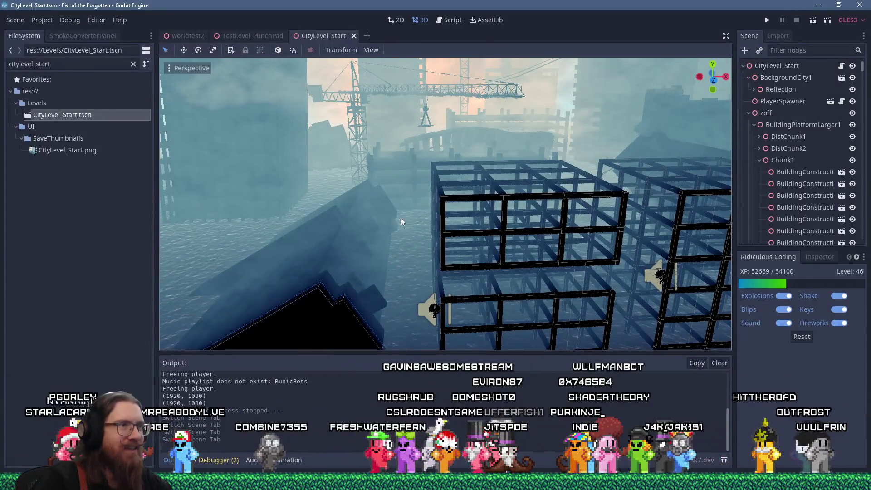
- Orbit around the scaffolds, cranes and player from closer and wider angles
{"action": "mouse_move", "coordinate": [336, 269]}
{"action": "left_mouse_down"}
{"action": "mouse_move", "coordinate": [538, 186]}
{"action": "mouse_move", "coordinate": [453, 197]}
{"action": "mouse_move", "coordinate": [424, 228]}
{"action": "mouse_move", "coordinate": [467, 197]}
{"action": "mouse_move", "coordinate": [379, 205]}
{"action": "left_mouse_up"}
{"action": "scroll", "coordinate": [449, 200], "scroll_direction": "up", "scroll_amount": 2}
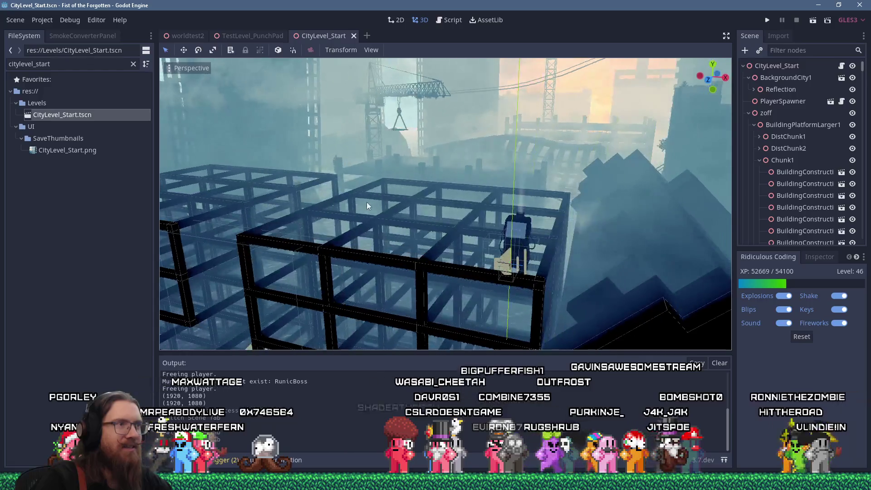
{"action": "scroll", "coordinate": [485, 129], "scroll_direction": "down", "scroll_amount": 4}
{"action": "mouse_move", "coordinate": [484, 129]}
{"action": "left_mouse_down"}
{"action": "mouse_move", "coordinate": [421, 162]}
{"action": "mouse_move", "coordinate": [486, 152]}
{"action": "mouse_move", "coordinate": [492, 165]}
{"action": "left_mouse_up"}
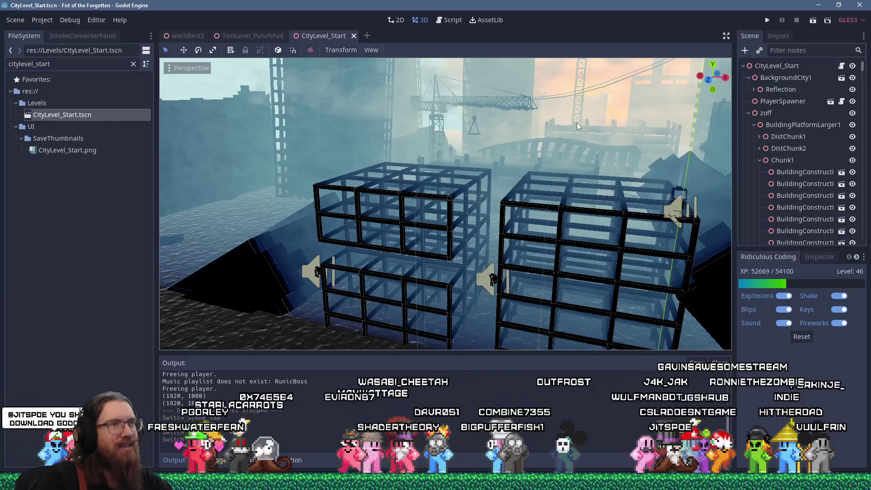
{"action": "mouse_move", "coordinate": [555, 100]}
{"action": "left_mouse_down"}
{"action": "mouse_move", "coordinate": [476, 166]}
{"action": "mouse_move", "coordinate": [590, 151]}
{"action": "mouse_move", "coordinate": [576, 145]}
{"action": "mouse_move", "coordinate": [446, 177]}
{"action": "left_mouse_up"}
{"action": "scroll", "coordinate": [447, 177], "scroll_direction": "up", "scroll_amount": 3}
{"action": "left_click_drag", "start_coordinate": [508, 152], "coordinate": [470, 175]}
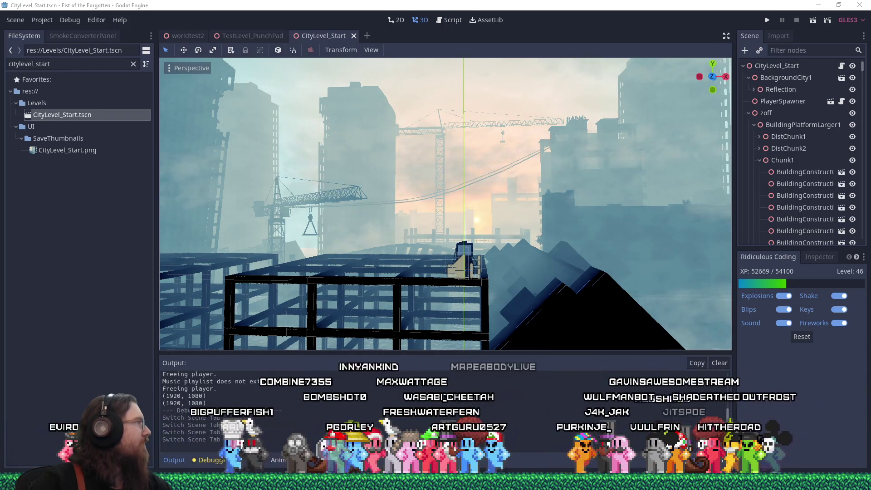
{"action": "left_click_drag", "start_coordinate": [0, 45], "coordinate": [426, 58]}
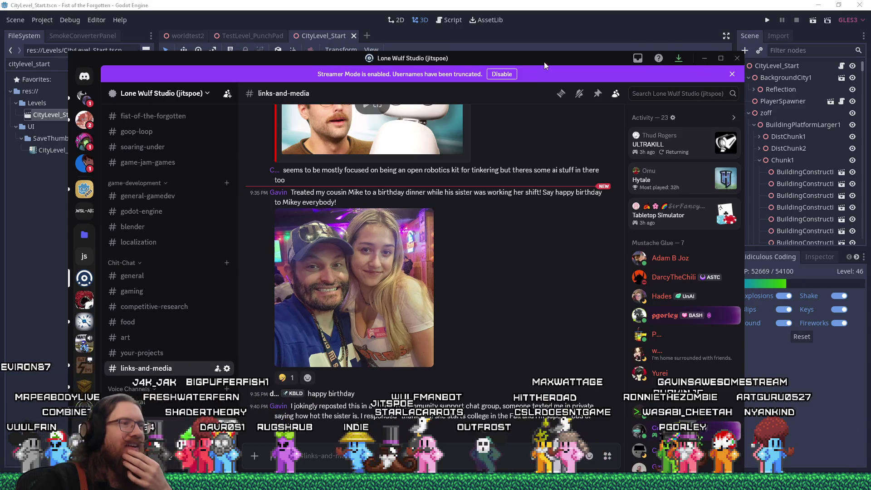
- Move the Discord window off the left edge of the screen
{"action": "left_click_drag", "start_coordinate": [545, 58], "coordinate": [0, 59]}
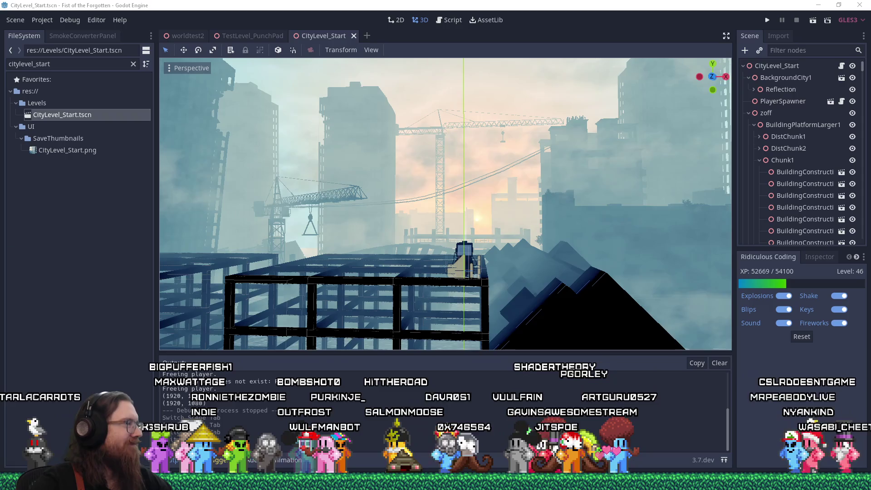
{"action": "scroll", "coordinate": [344, 230], "scroll_direction": "up", "scroll_amount": 6}
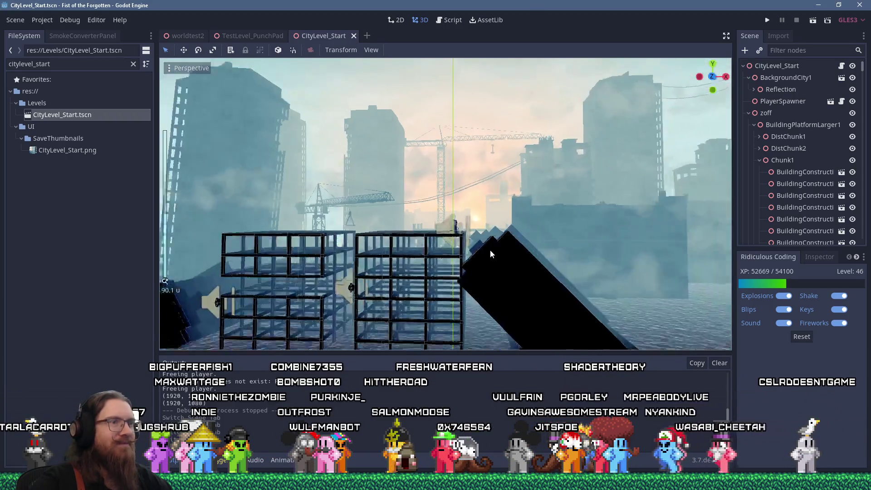
{"action": "scroll", "coordinate": [362, 227], "scroll_direction": "down", "scroll_amount": 6}
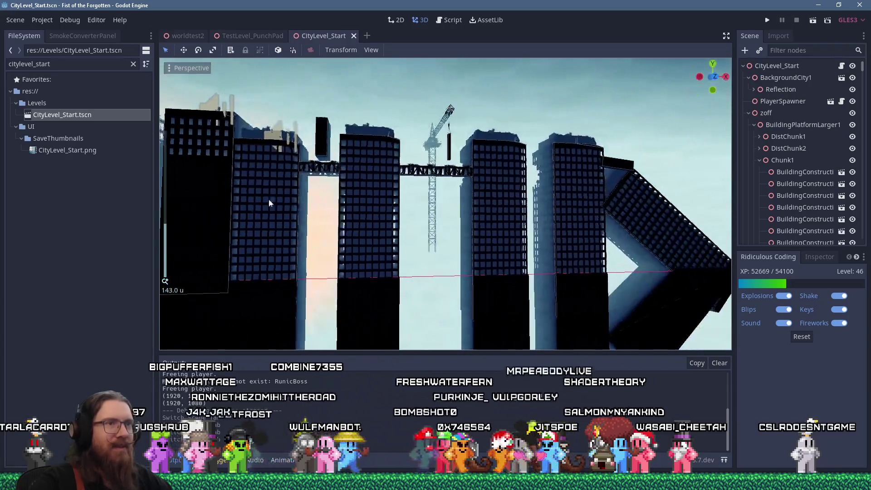
{"action": "scroll", "coordinate": [270, 202], "scroll_direction": "down", "scroll_amount": 2}
{"action": "mouse_move", "coordinate": [270, 202]}
{"action": "left_mouse_down"}
{"action": "mouse_move", "coordinate": [443, 200]}
{"action": "mouse_move", "coordinate": [461, 171]}
{"action": "left_mouse_up"}
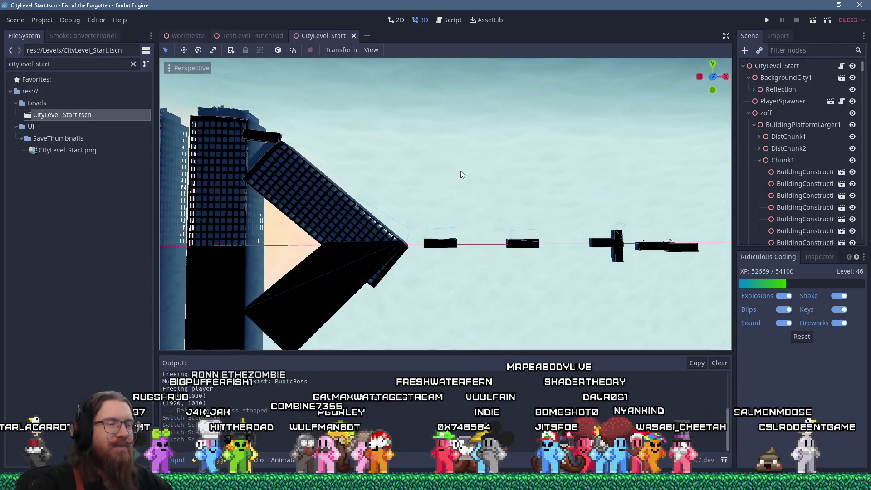
{"action": "scroll", "coordinate": [461, 171], "scroll_direction": "up", "scroll_amount": 5}
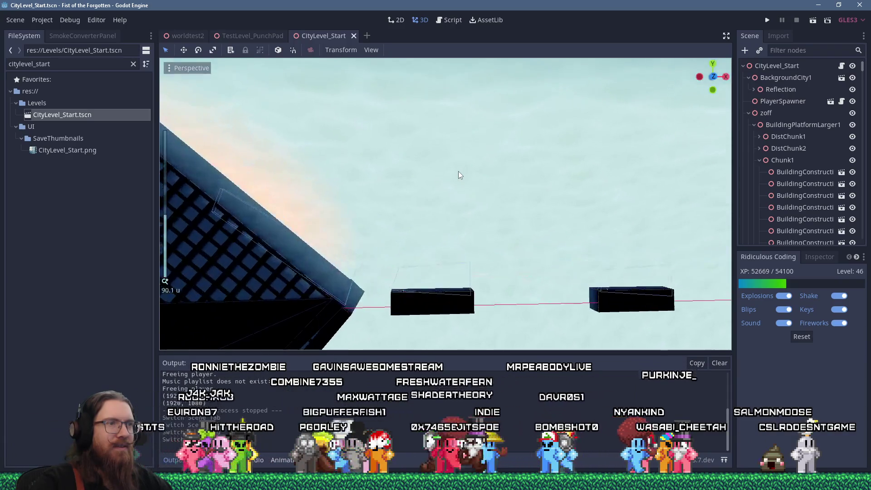
{"action": "left_click_drag", "start_coordinate": [433, 176], "coordinate": [471, 180]}
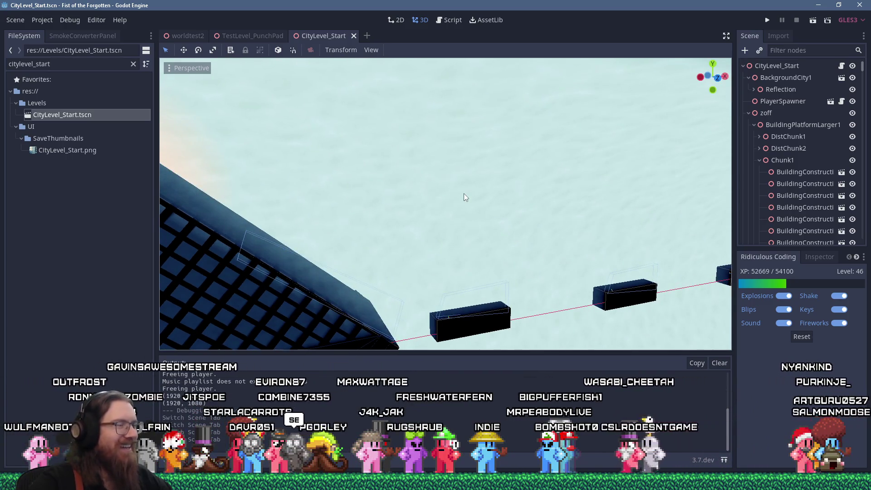
{"action": "scroll", "coordinate": [463, 194], "scroll_direction": "down", "scroll_amount": 6}
{"action": "mouse_move", "coordinate": [464, 193]}
{"action": "left_mouse_down"}
{"action": "mouse_move", "coordinate": [505, 210]}
{"action": "mouse_move", "coordinate": [421, 190]}
{"action": "mouse_move", "coordinate": [521, 176]}
{"action": "mouse_move", "coordinate": [399, 186]}
{"action": "left_mouse_up"}
{"action": "scroll", "coordinate": [434, 195], "scroll_direction": "up", "scroll_amount": 3}
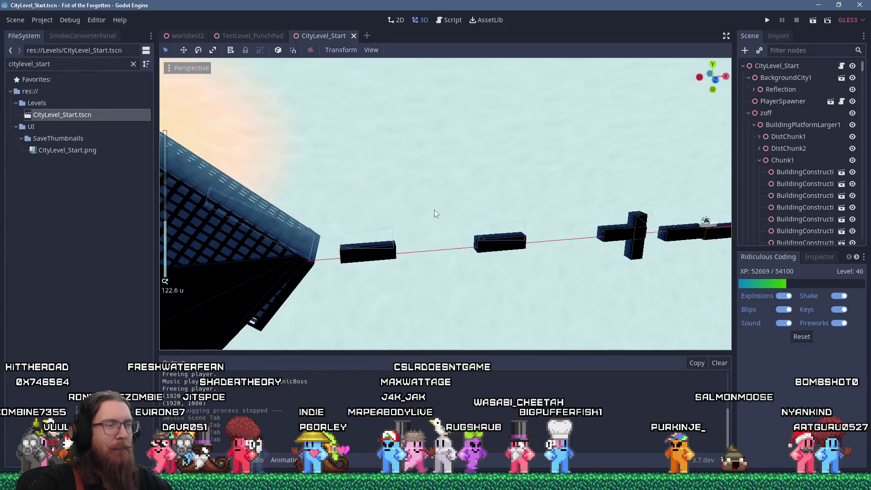
{"action": "mouse_move", "coordinate": [434, 216]}
{"action": "left_mouse_down"}
{"action": "mouse_move", "coordinate": [422, 175]}
{"action": "mouse_move", "coordinate": [273, 213]}
{"action": "mouse_move", "coordinate": [414, 203]}
{"action": "mouse_move", "coordinate": [338, 198]}
{"action": "mouse_move", "coordinate": [390, 204]}
{"action": "mouse_move", "coordinate": [372, 195]}
{"action": "mouse_move", "coordinate": [271, 218]}
{"action": "mouse_move", "coordinate": [480, 191]}
{"action": "mouse_move", "coordinate": [464, 200]}
{"action": "mouse_move", "coordinate": [433, 178]}
{"action": "mouse_move", "coordinate": [436, 186]}
{"action": "mouse_move", "coordinate": [323, 208]}
{"action": "mouse_move", "coordinate": [423, 211]}
{"action": "mouse_move", "coordinate": [369, 194]}
{"action": "mouse_move", "coordinate": [381, 194]}
{"action": "mouse_move", "coordinate": [323, 194]}
{"action": "mouse_move", "coordinate": [310, 258]}
{"action": "mouse_move", "coordinate": [326, 233]}
{"action": "mouse_move", "coordinate": [393, 222]}
{"action": "mouse_move", "coordinate": [306, 213]}
{"action": "mouse_move", "coordinate": [293, 222]}
{"action": "mouse_move", "coordinate": [375, 233]}
{"action": "mouse_move", "coordinate": [380, 259]}
{"action": "mouse_move", "coordinate": [570, 177]}
{"action": "left_mouse_up"}
{"action": "scroll", "coordinate": [313, 206], "scroll_direction": "down", "scroll_amount": 2}
{"action": "scroll", "coordinate": [571, 177], "scroll_direction": "down", "scroll_amount": 1}
- Launch the game from the editor and load the level via the developer console
{"action": "key", "text": "F5"}
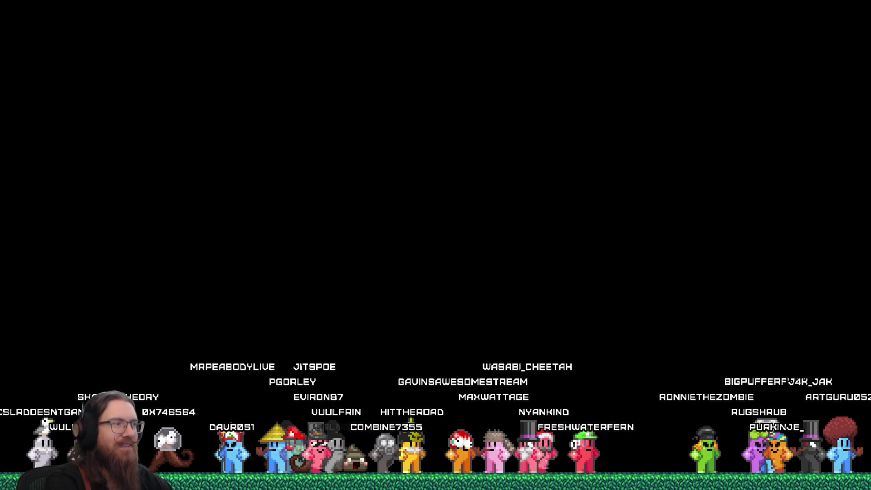
{"action": "key", "text": "Return"}
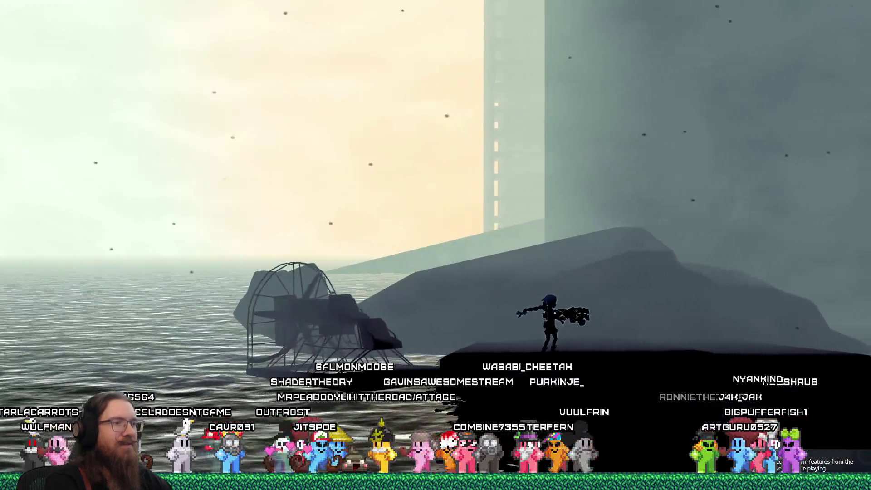
{"action": "key", "text": "a"}
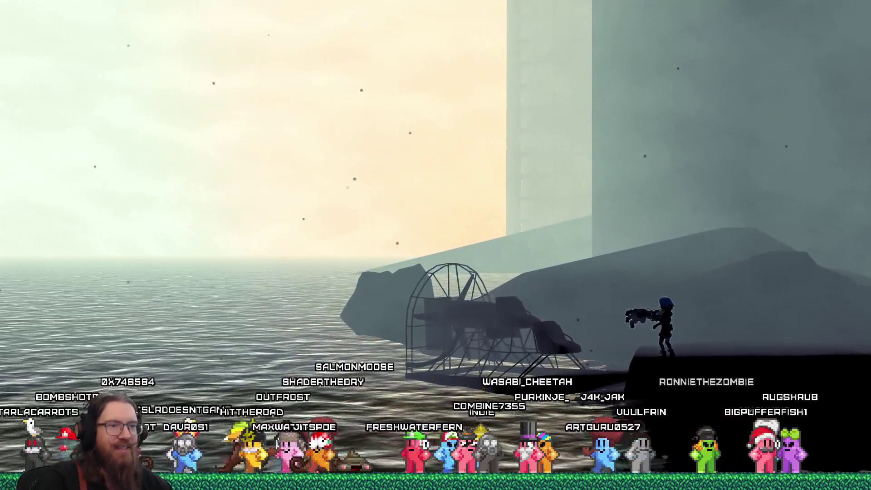
{"action": "key", "text": "grave"}
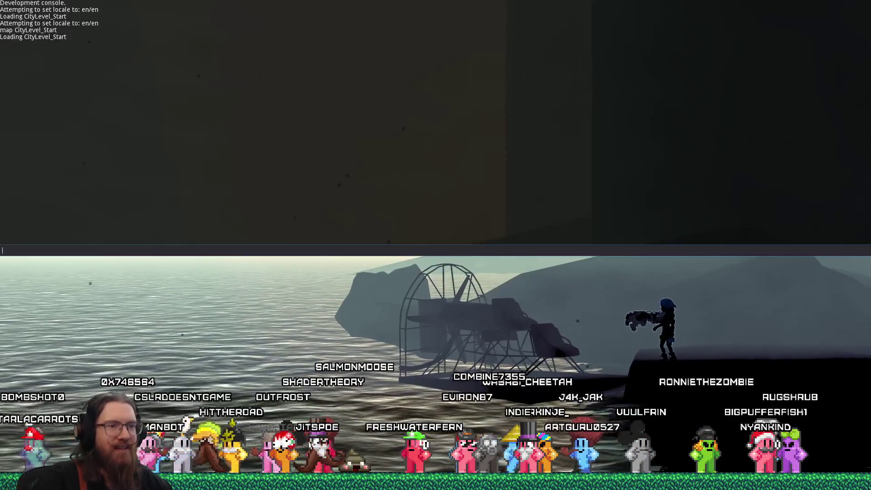
{"action": "key", "text": "grave"}
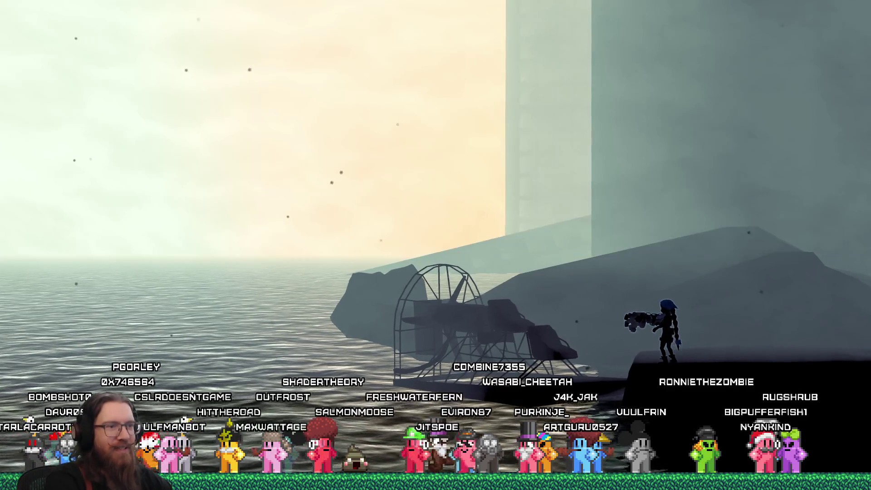
- Run left past the airboat, jump onto the tilting slab and leap toward the sloped wall
{"action": "key", "text": "a"}
{"action": "key", "text": "a"}
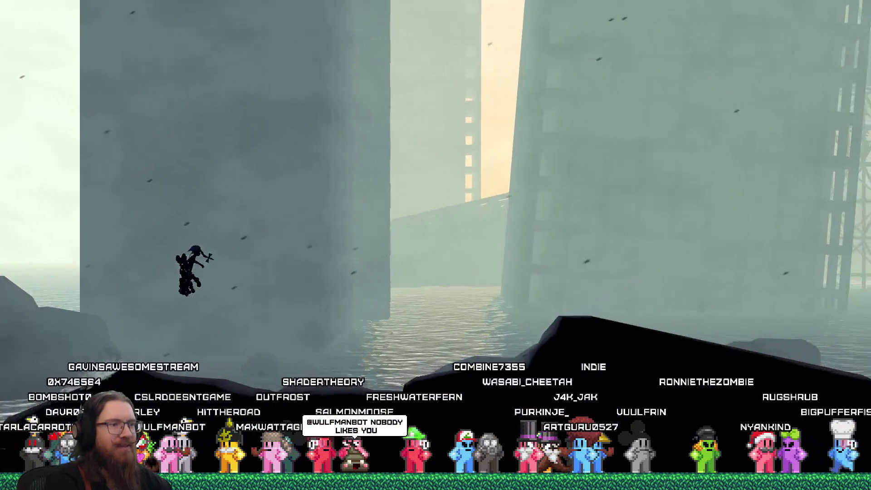
{"action": "key", "text": "space"}
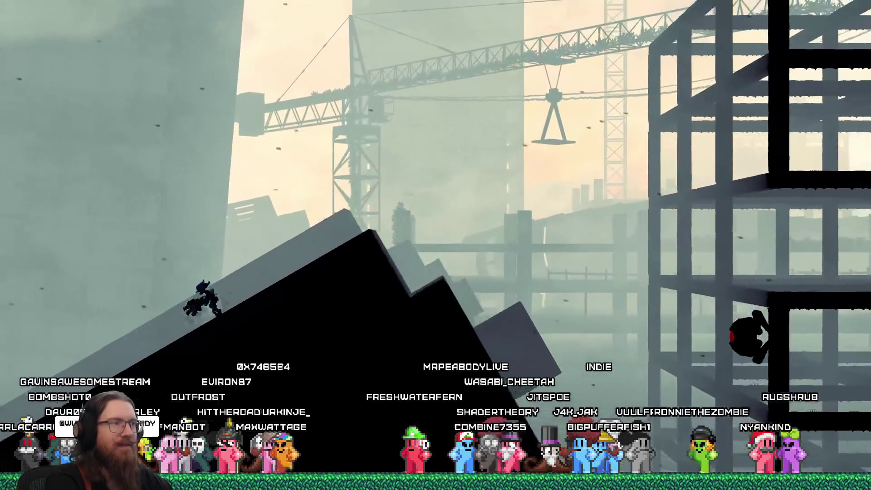
{"action": "key", "text": "d"}
{"action": "key", "text": "space"}
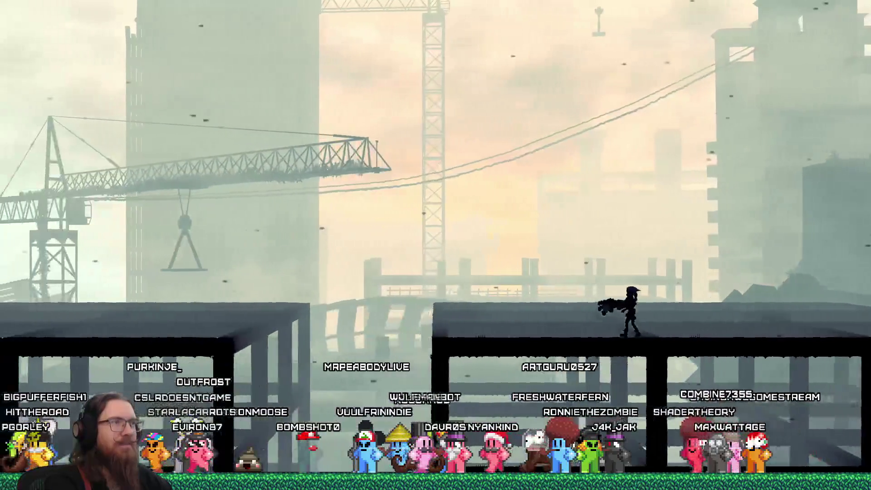
- Cross the rooftops, gliding over the water between buildings
{"action": "key", "text": "Left"}
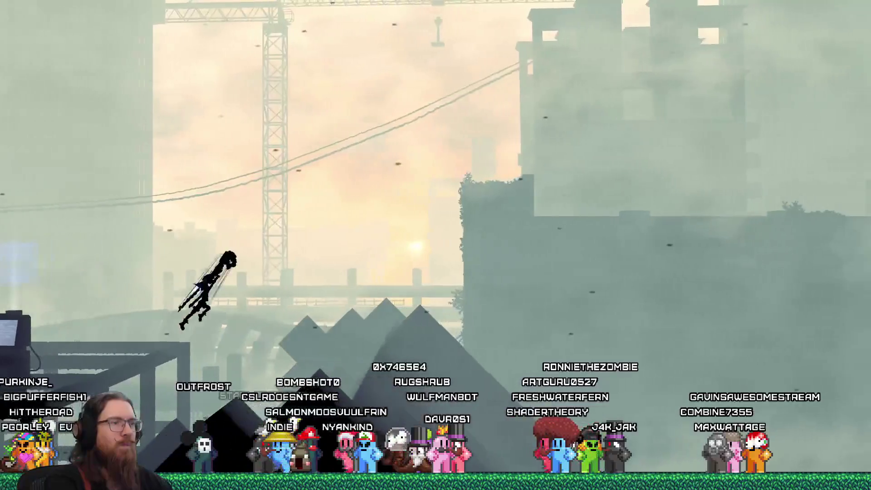
{"action": "key", "text": "Right"}
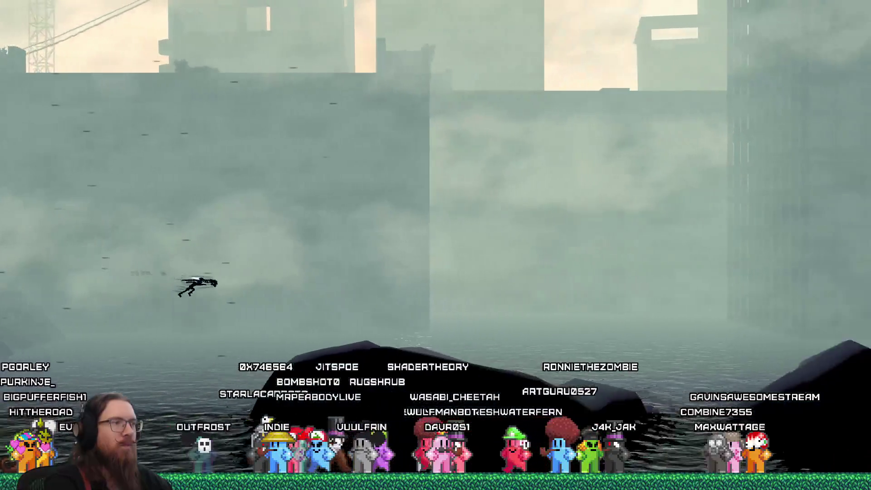
{"action": "key", "text": "Right"}
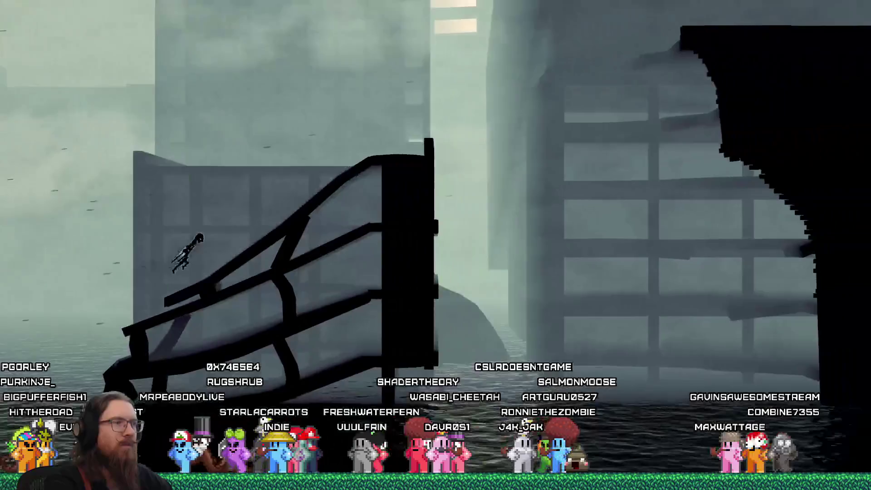
{"action": "key", "text": "Right"}
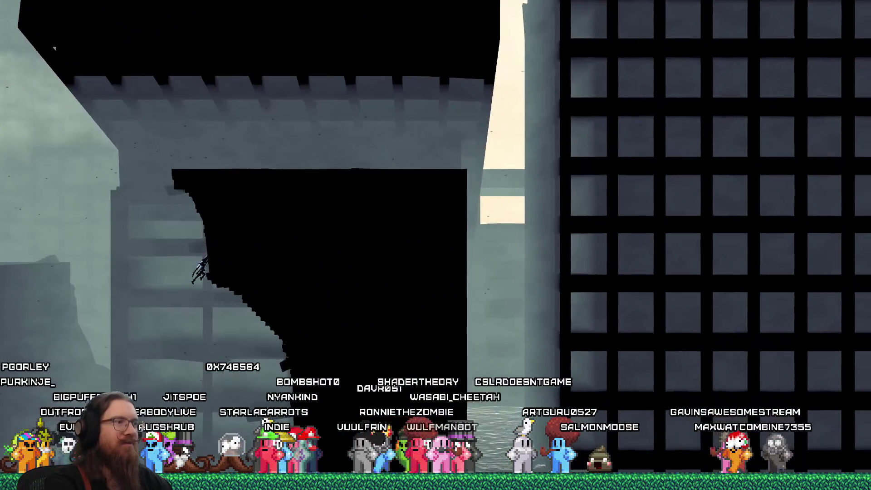
{"action": "key", "text": "Left"}
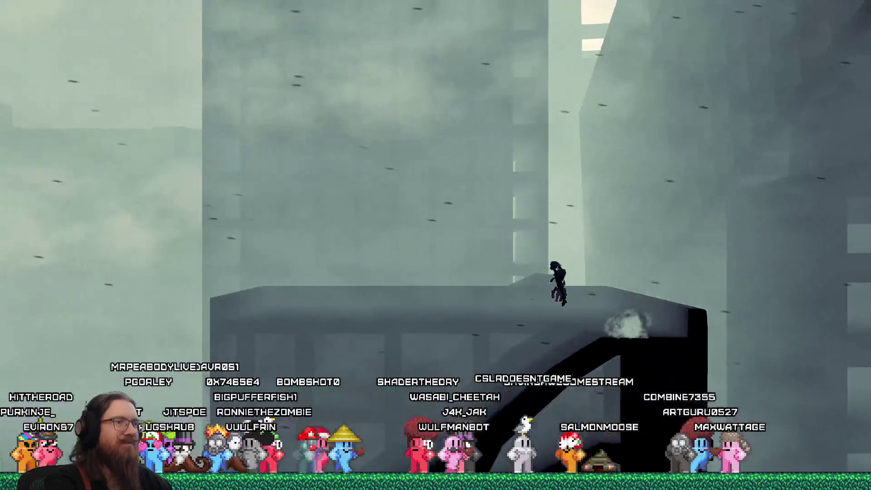
{"action": "key", "text": "Right"}
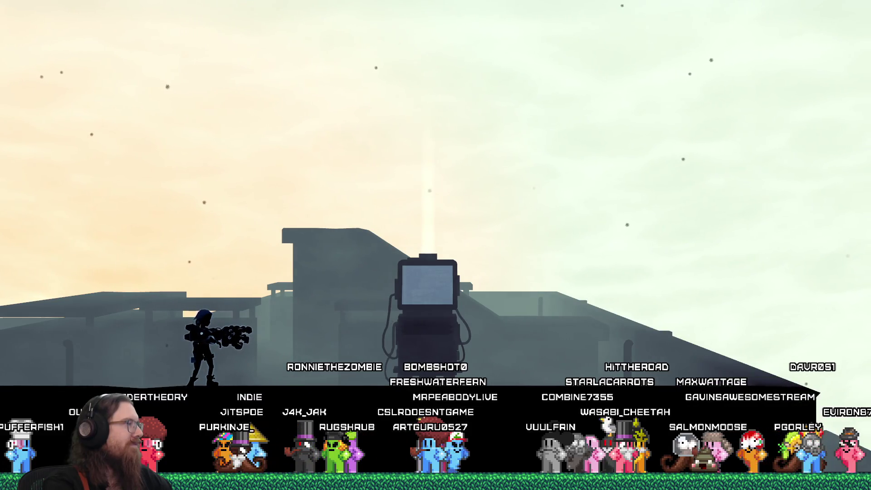
- Walk left, then jump and dash right past the checkpoint before pausing the game
{"action": "key", "text": "a"}
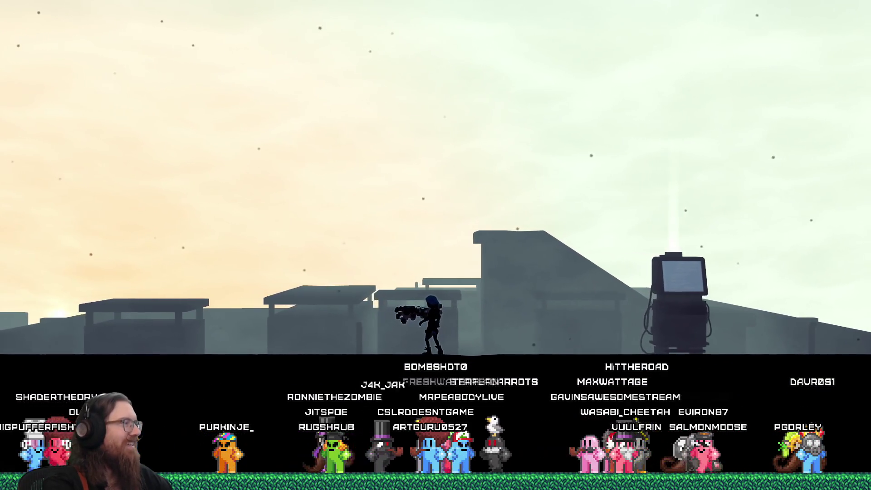
{"action": "key", "text": "a"}
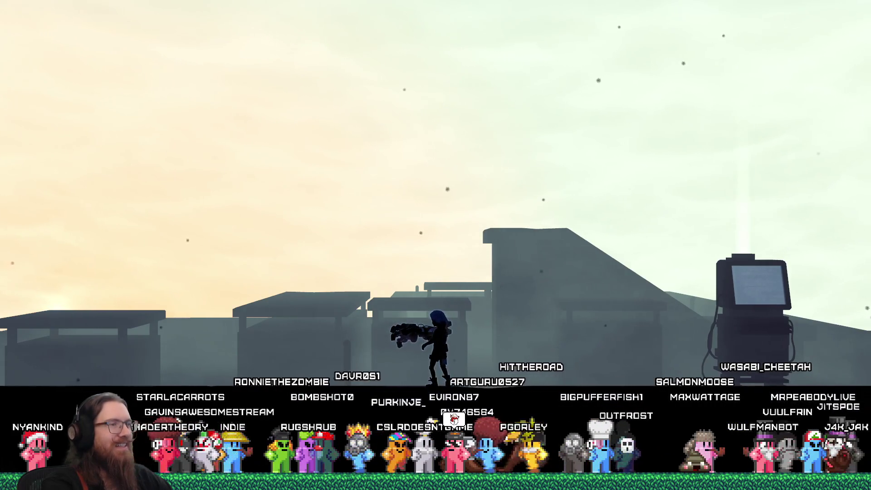
{"action": "key", "text": "space"}
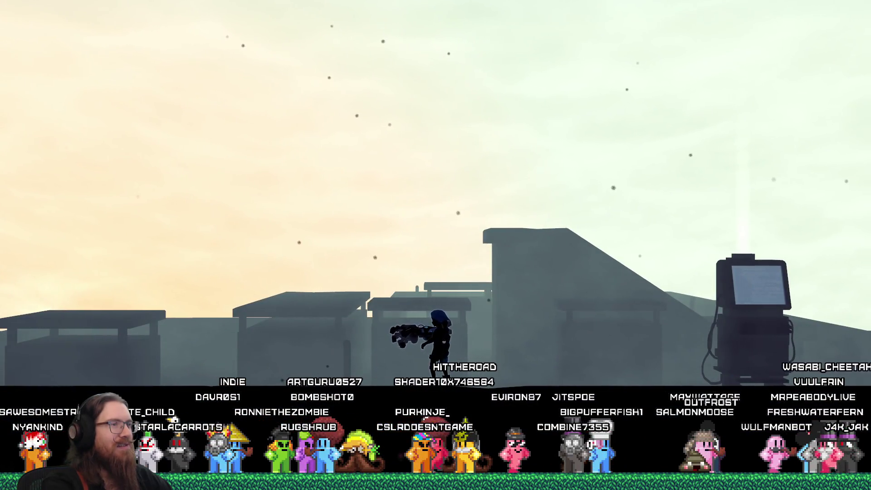
{"action": "key", "text": "d"}
{"action": "key", "text": "space"}
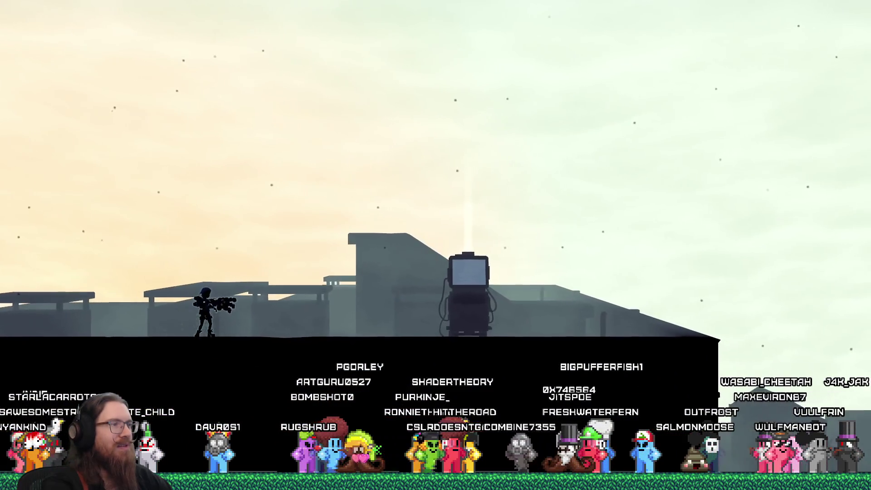
{"action": "key", "text": "d"}
{"action": "key", "text": "a"}
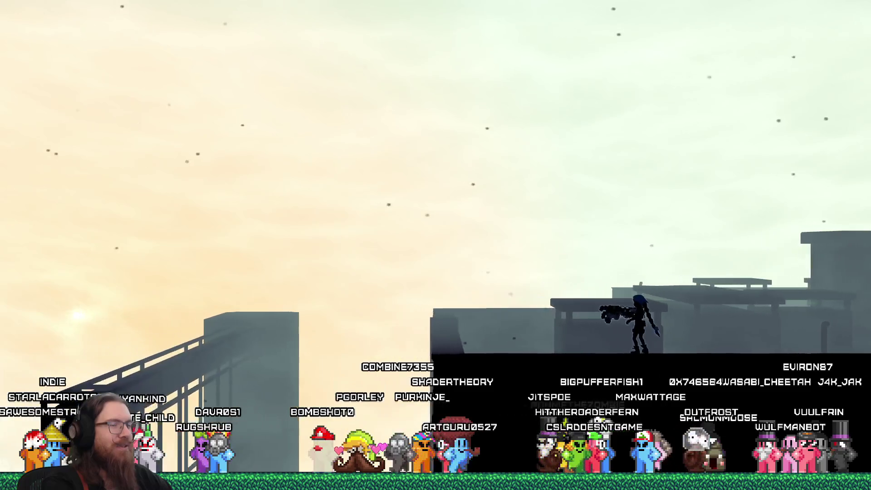
{"action": "key", "text": "Escape"}
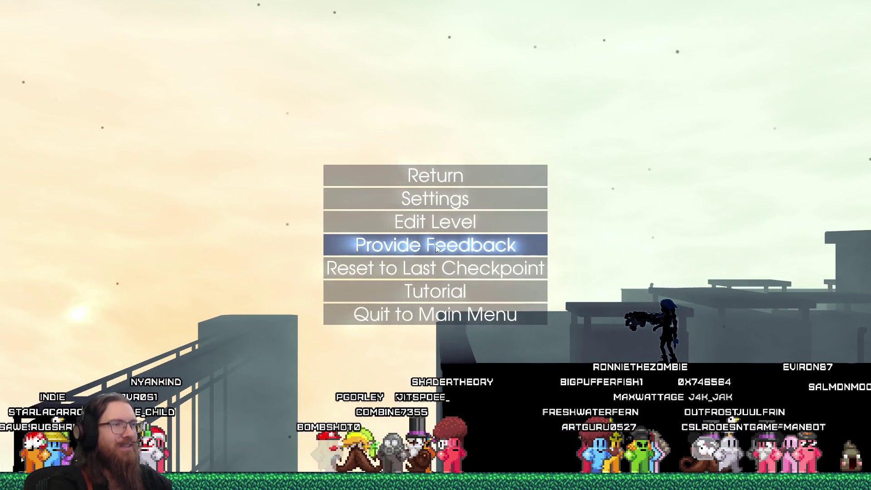
- Start the Core Movement Tutorial from the pause menu and jump onto the first raised block
{"action": "key", "text": "Down"}
{"action": "key", "text": "Down"}
{"action": "key", "text": "Return"}
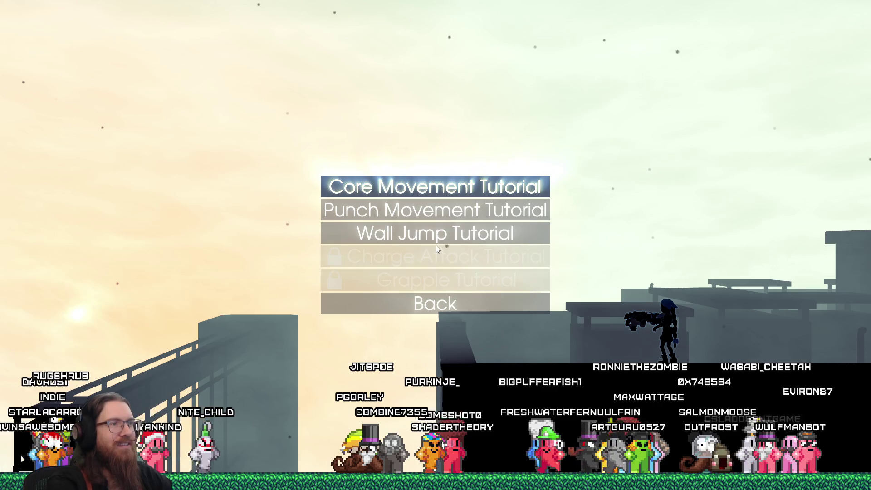
{"action": "key", "text": "Return"}
{"action": "key", "text": "d"}
{"action": "key", "text": "space"}
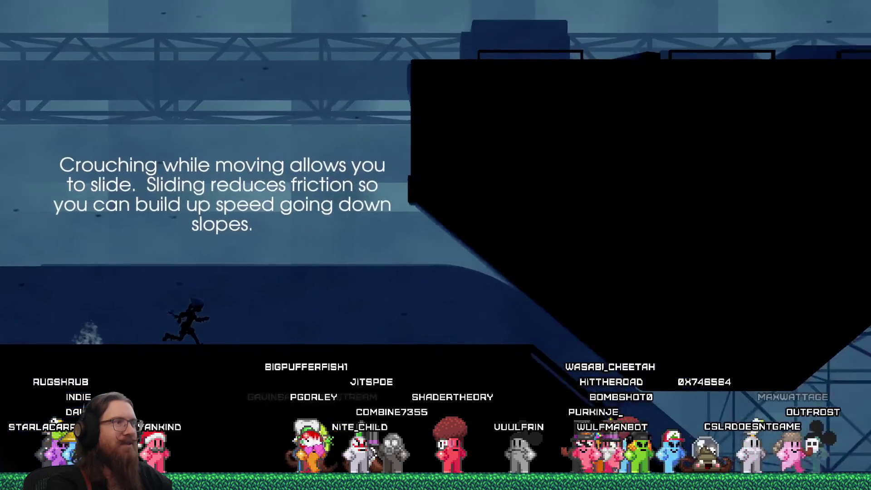
- Slide along the floor and down the slope, jumping up to land on the elevator
{"action": "key", "text": "s"}
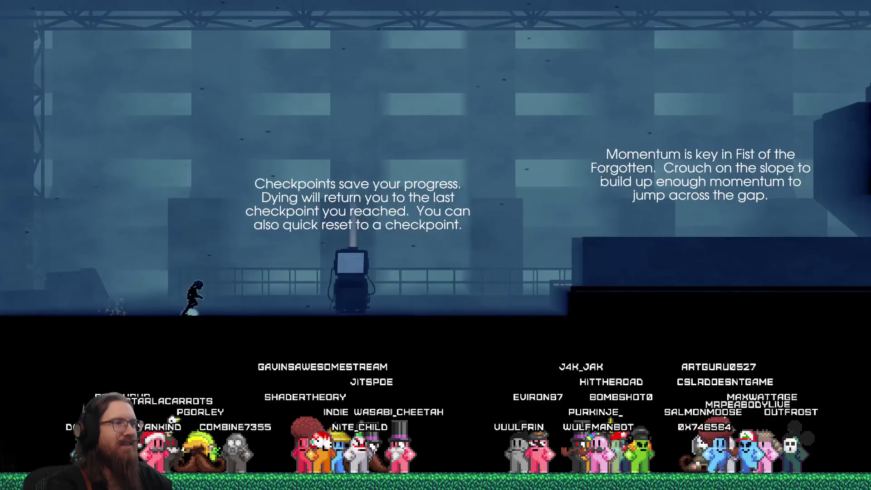
{"action": "key", "text": "space"}
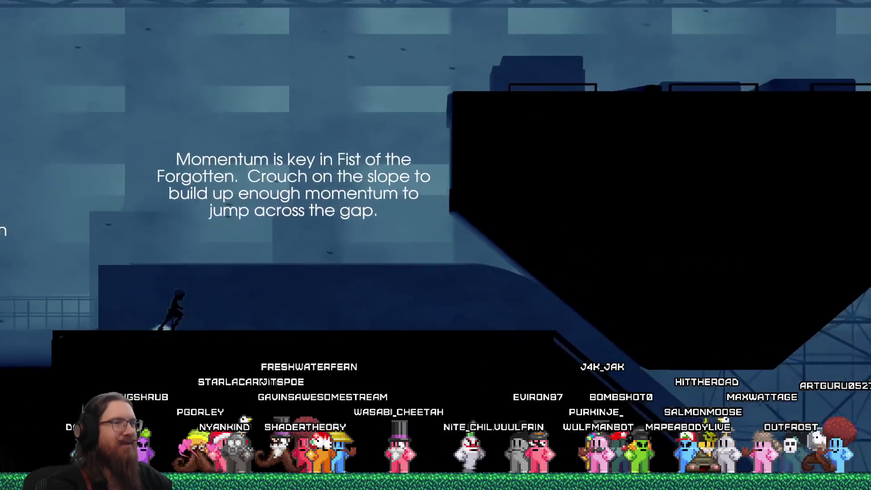
{"action": "key", "text": "s"}
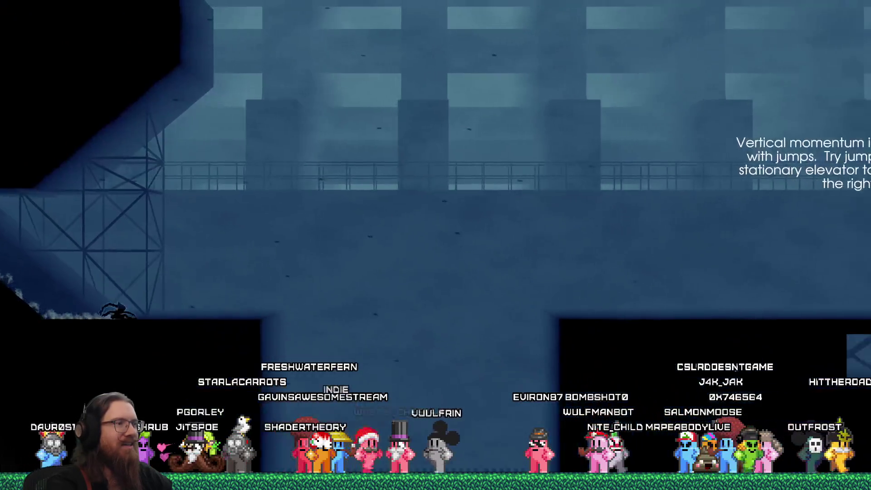
{"action": "key", "text": "space"}
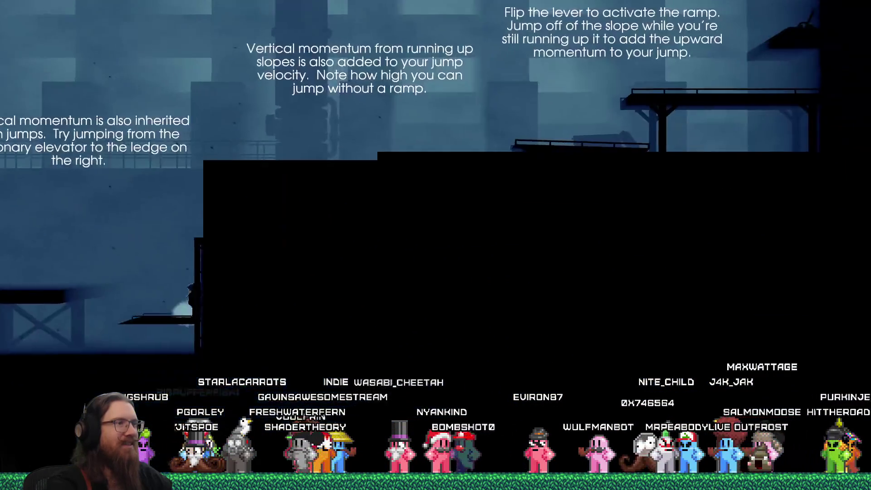
{"action": "key", "text": "a"}
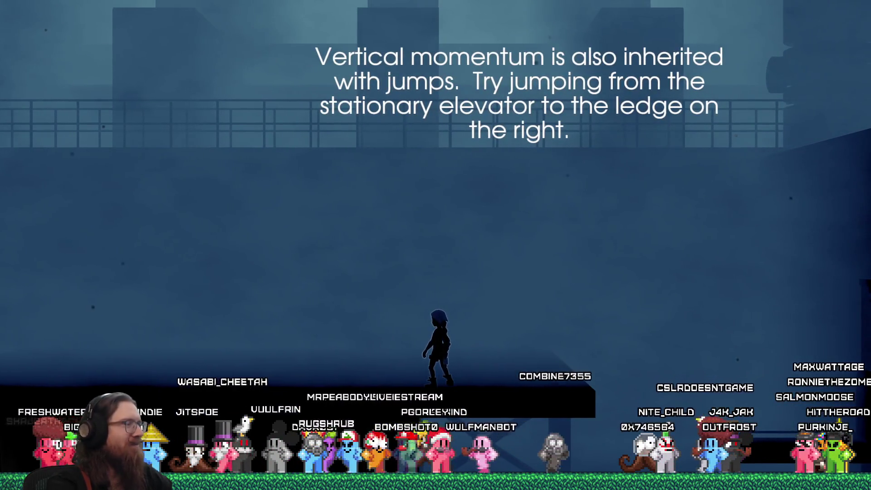
- Jump from the elevator onto the ledge, flip the ramp lever, and run right toward the crane
{"action": "key", "text": "d"}
{"action": "key", "text": "space"}
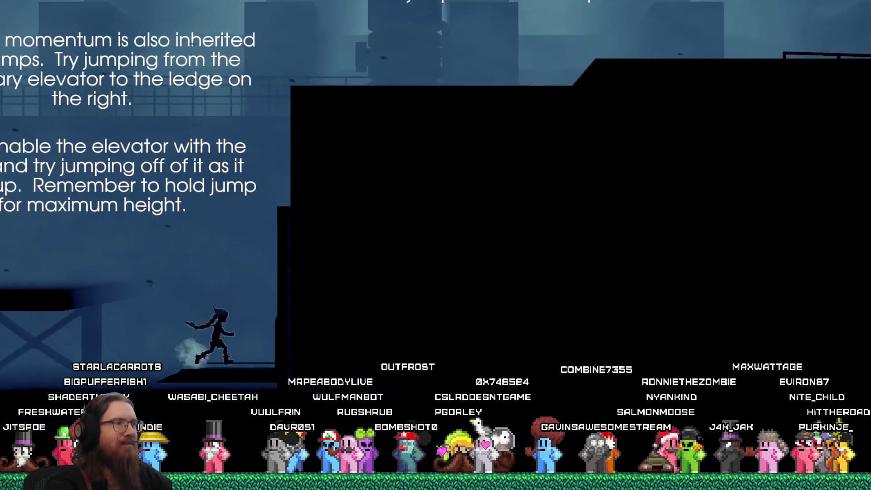
{"action": "key", "text": "d"}
{"action": "key", "text": "space"}
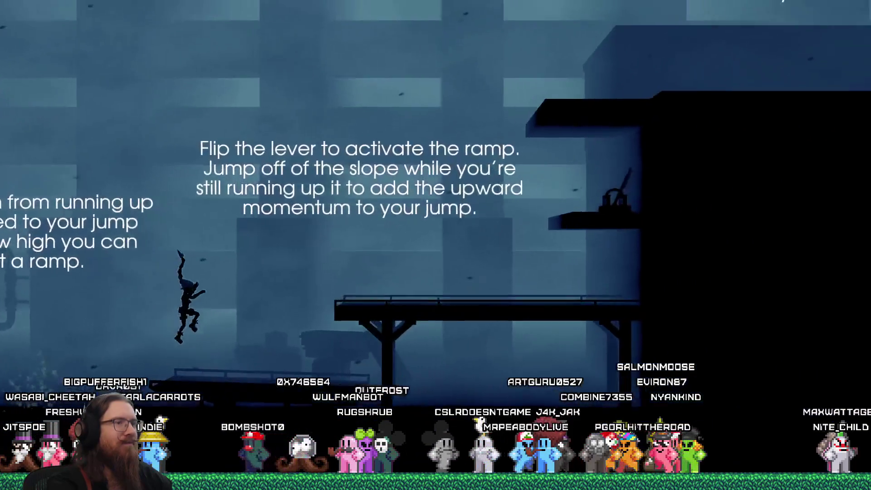
{"action": "key", "text": "e"}
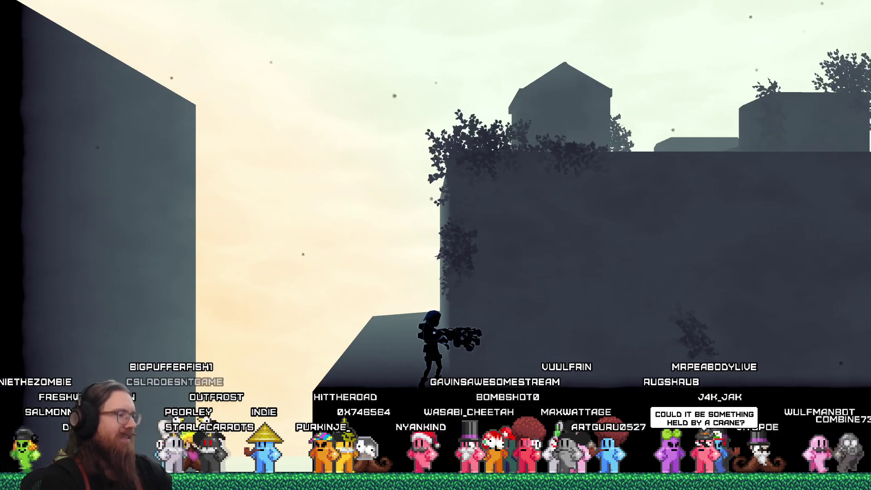
{"action": "key", "text": "Right"}
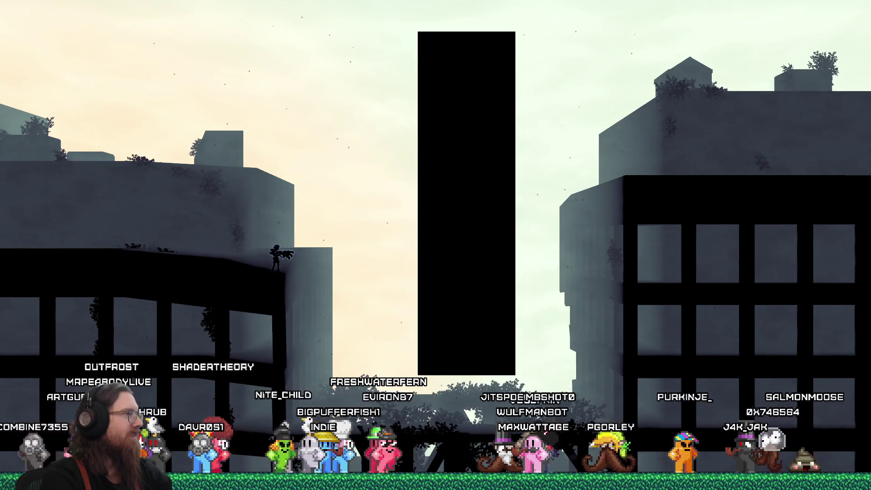
- Drop off the ledge onto the lower bridge near the tall dark building
{"action": "key", "text": "Right"}
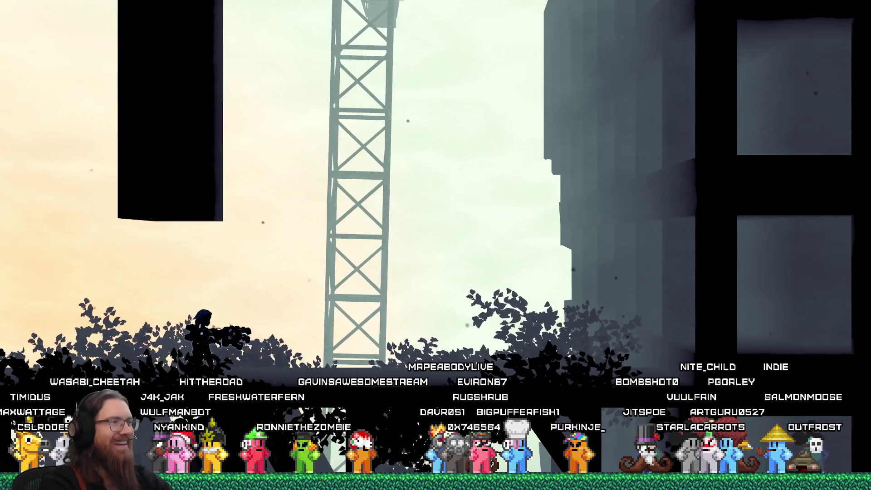
- Quit the game by entering quit in its developer console
{"action": "key", "text": "grave"}
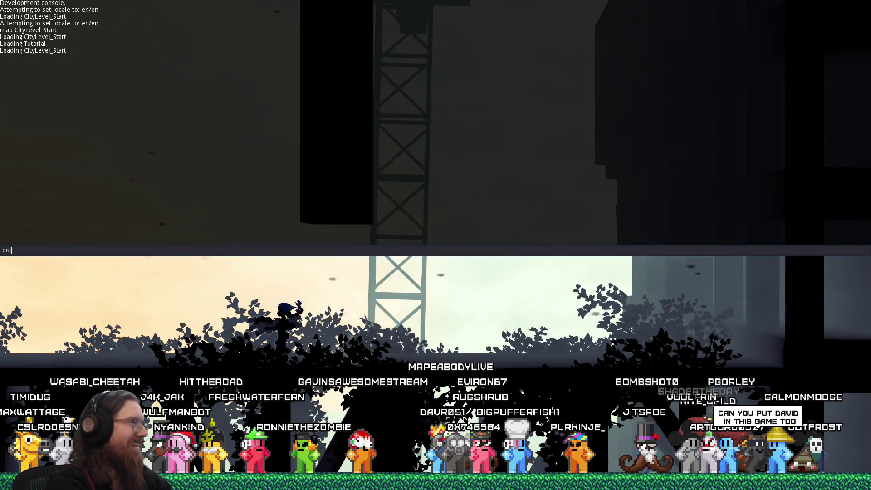
{"action": "type", "text": "t"}
{"action": "key", "text": "Return"}
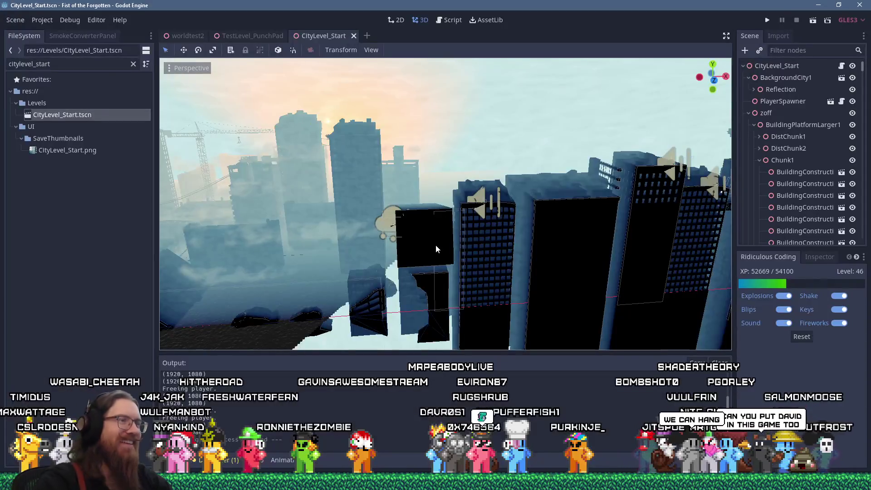
{"action": "scroll", "coordinate": [394, 231], "scroll_direction": "down", "scroll_amount": 5}
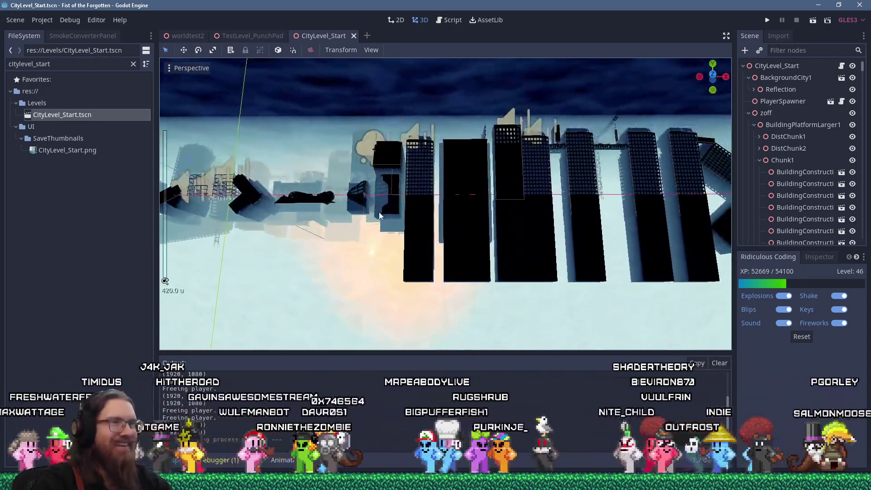
{"action": "scroll", "coordinate": [379, 211], "scroll_direction": "up", "scroll_amount": 5}
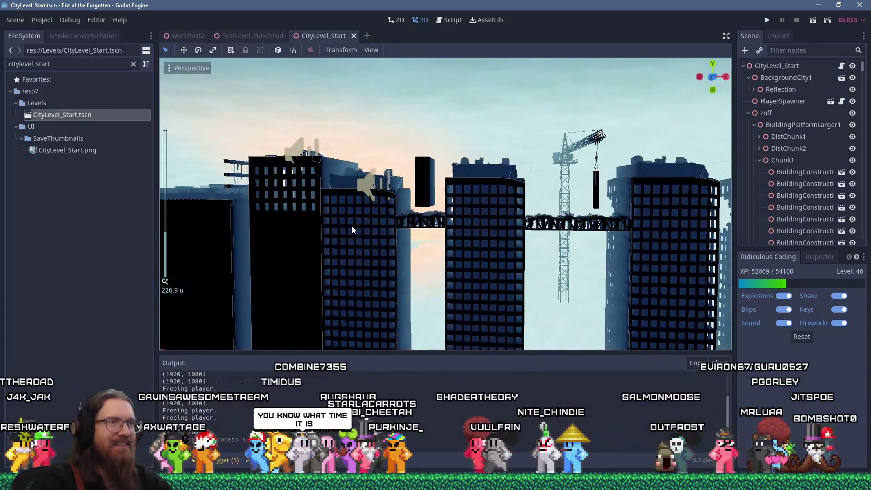
{"action": "scroll", "coordinate": [358, 229], "scroll_direction": "up", "scroll_amount": 3}
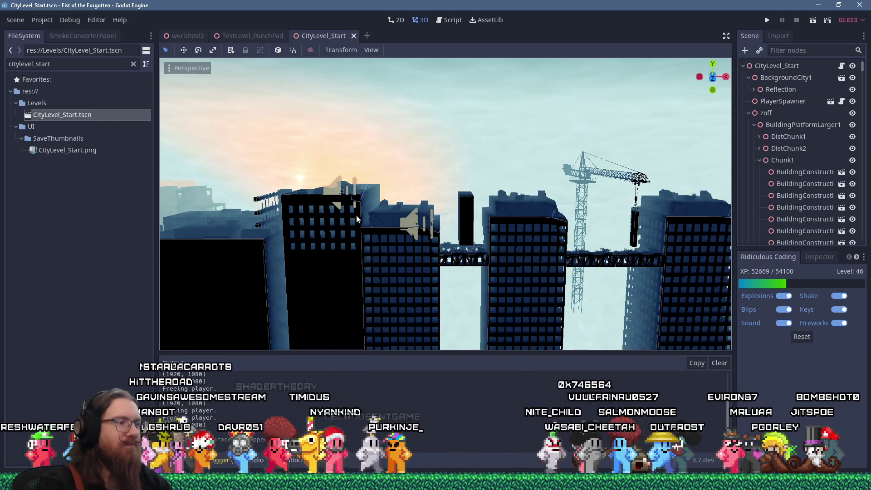
{"action": "scroll", "coordinate": [453, 202], "scroll_direction": "up", "scroll_amount": 5}
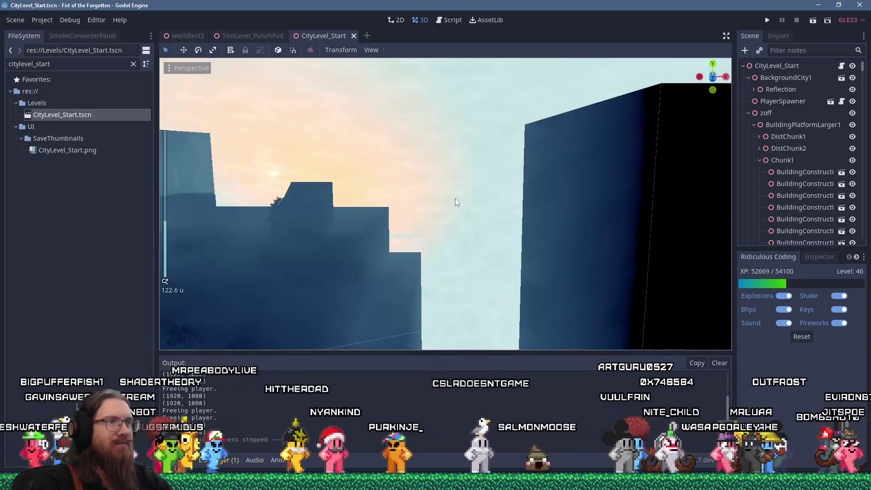
- Orbit and zoom around the city buildings to frame the black block and crane
{"action": "left_click_drag", "start_coordinate": [458, 188], "coordinate": [442, 186]}
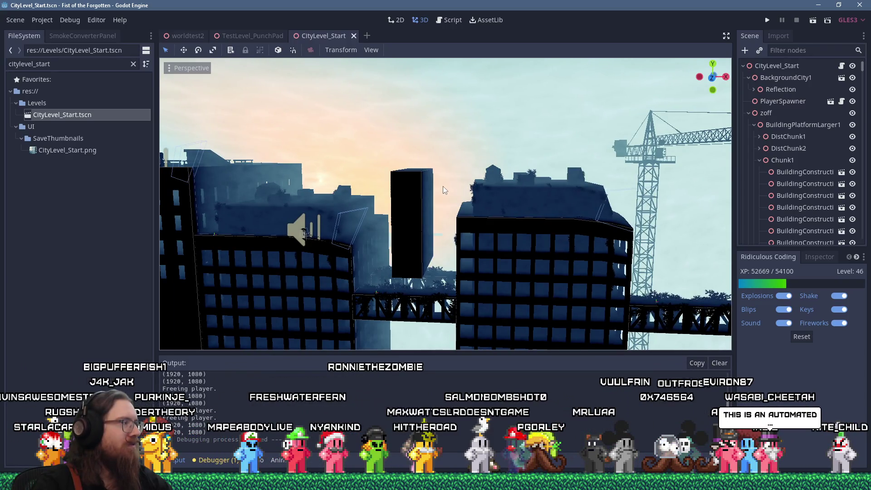
{"action": "mouse_move", "coordinate": [442, 186]}
{"action": "left_mouse_down"}
{"action": "mouse_move", "coordinate": [453, 178]}
{"action": "mouse_move", "coordinate": [484, 186]}
{"action": "mouse_move", "coordinate": [443, 181]}
{"action": "left_mouse_up"}
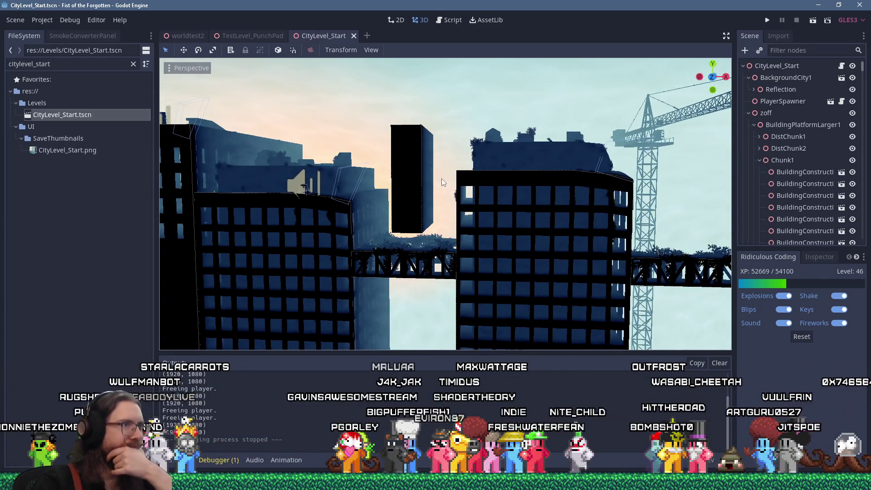
{"action": "left_click_drag", "start_coordinate": [405, 187], "coordinate": [405, 189]}
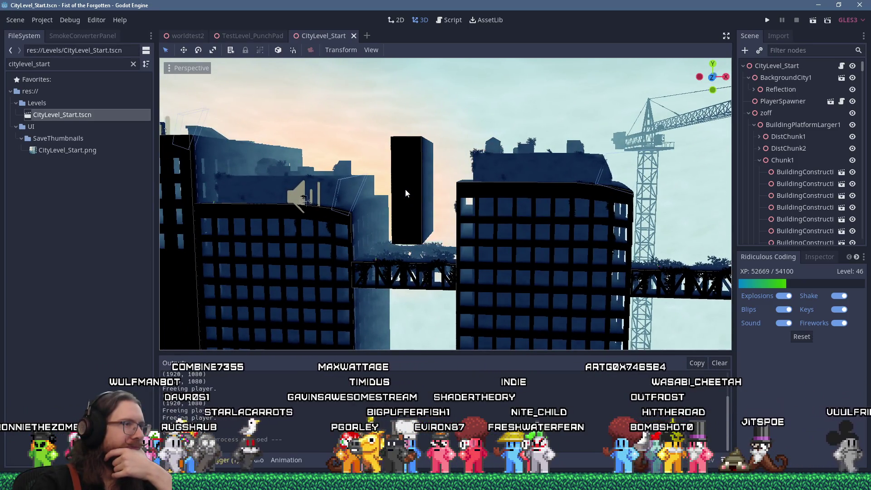
{"action": "left_click_drag", "start_coordinate": [405, 189], "coordinate": [412, 187]}
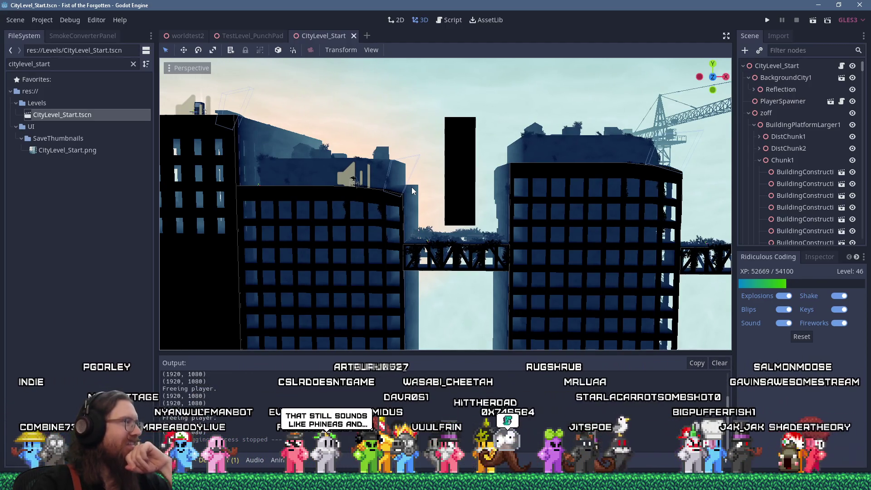
{"action": "left_click_drag", "start_coordinate": [412, 187], "coordinate": [410, 187]}
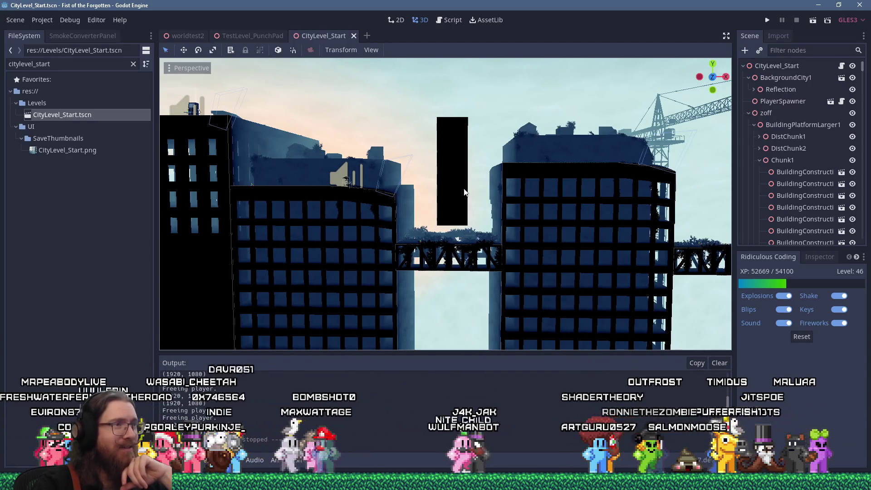
{"action": "scroll", "coordinate": [464, 192], "scroll_direction": "up", "scroll_amount": 6}
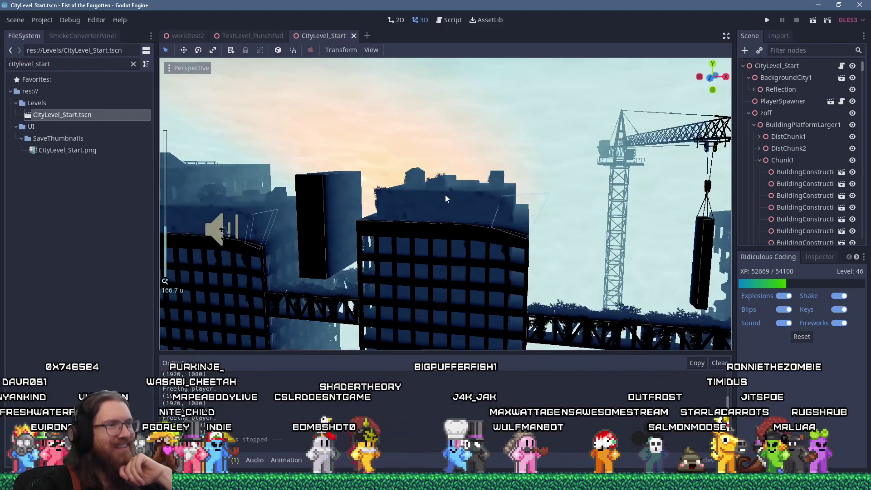
{"action": "left_click_drag", "start_coordinate": [445, 195], "coordinate": [467, 192]}
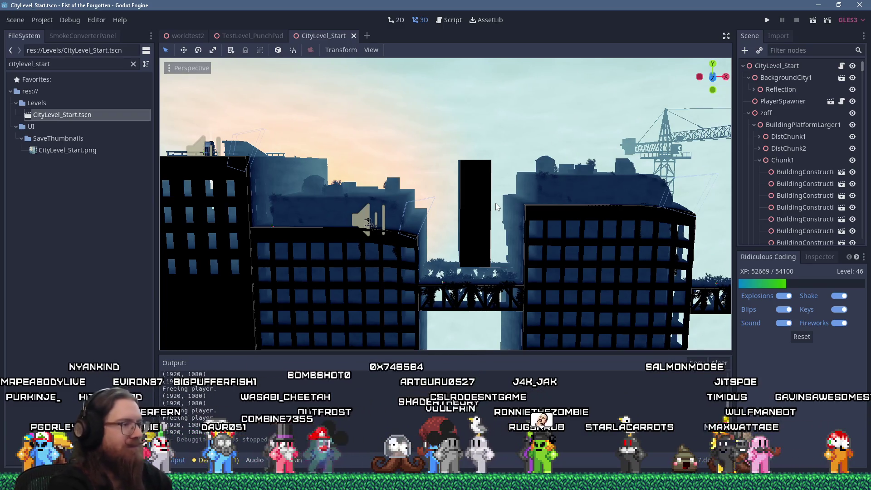
- Open E:\projects\fotf\inspiration_and_reference in File Explorer through the Run dialog
{"action": "key", "text": "super+r"}
{"action": "type", "text": "e:\\Projects"}
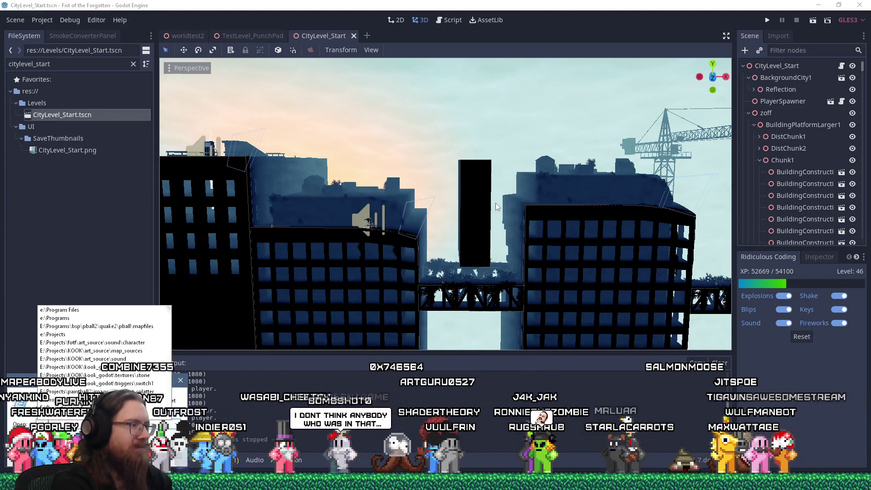
{"action": "type", "text": "\fotf"}
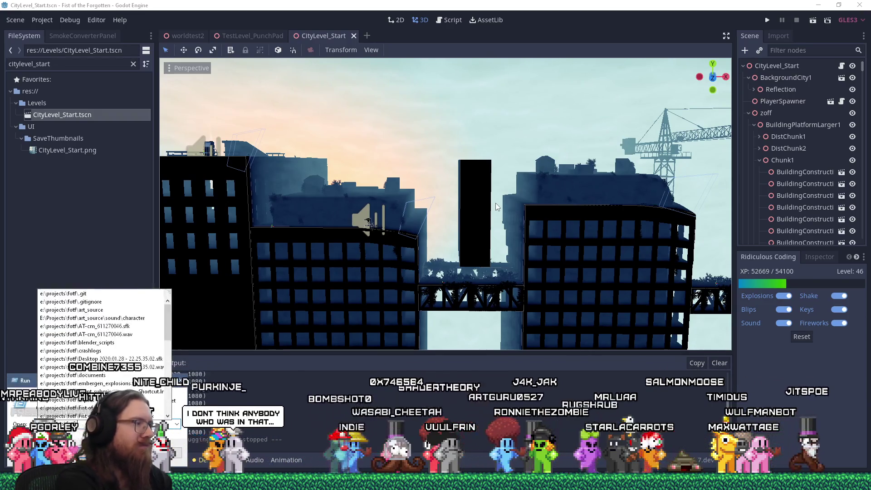
{"action": "key", "text": "Return"}
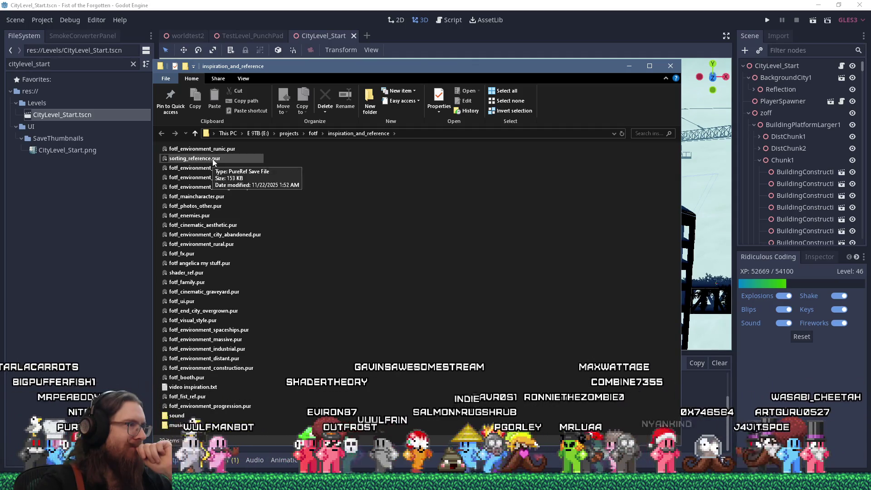
- Open sorting_reference.pur, then open the fotf_environment_city_abandoned.pur board in PureRef
{"action": "double_click", "coordinate": [213, 158]}
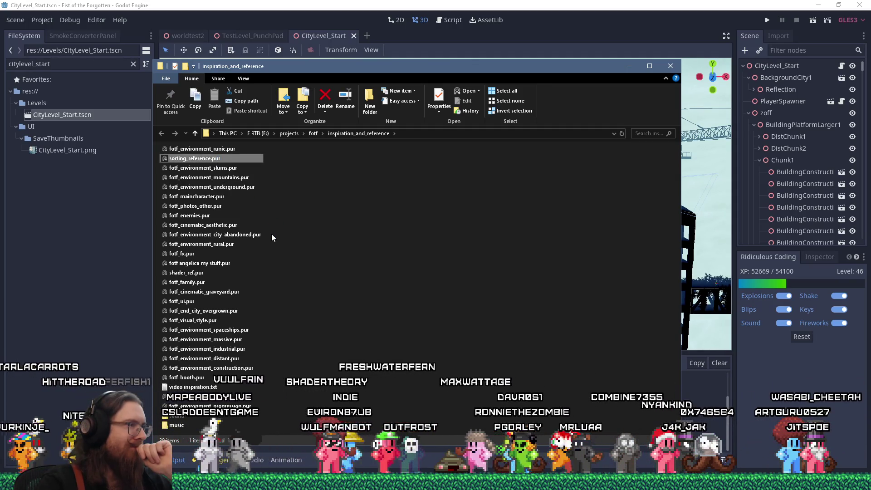
{"action": "left_click", "coordinate": [221, 234]}
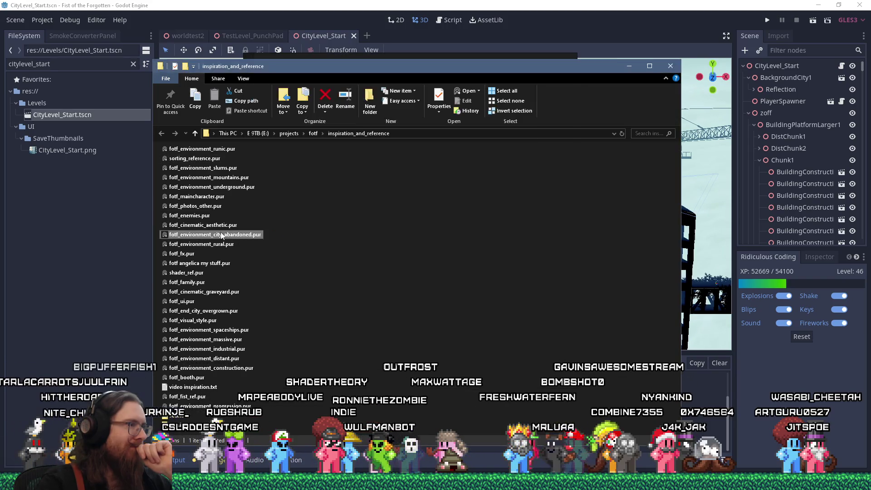
{"action": "double_click", "coordinate": [219, 235]}
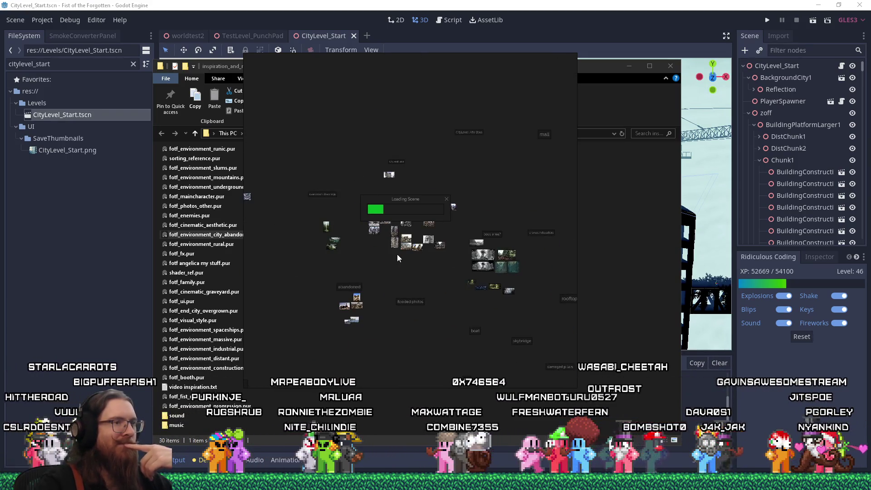
- Zoom and pan the board to bring the boats, skybridge and rooftops groups into view
{"action": "scroll", "coordinate": [477, 261], "scroll_direction": "up", "scroll_amount": 3}
{"action": "scroll", "coordinate": [476, 261], "scroll_direction": "up", "scroll_amount": 3}
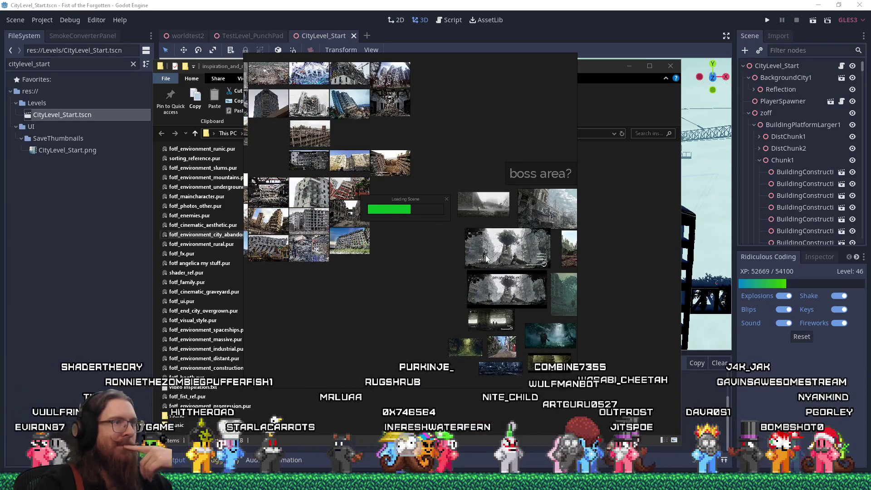
{"action": "scroll", "coordinate": [485, 258], "scroll_direction": "down", "scroll_amount": 1}
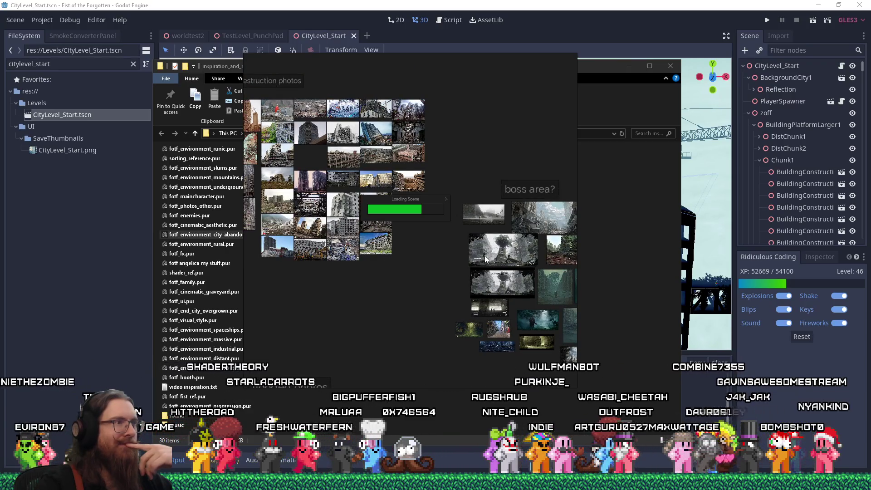
{"action": "scroll", "coordinate": [485, 258], "scroll_direction": "down", "scroll_amount": 2}
{"action": "left_click_drag", "start_coordinate": [446, 305], "coordinate": [469, 224]}
{"action": "left_click_drag", "start_coordinate": [511, 307], "coordinate": [361, 236]}
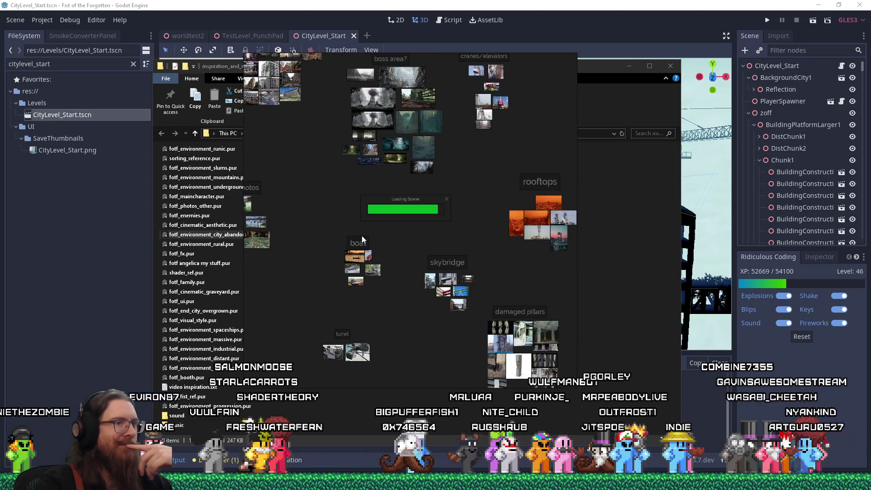
{"action": "scroll", "coordinate": [443, 291], "scroll_direction": "up", "scroll_amount": 2}
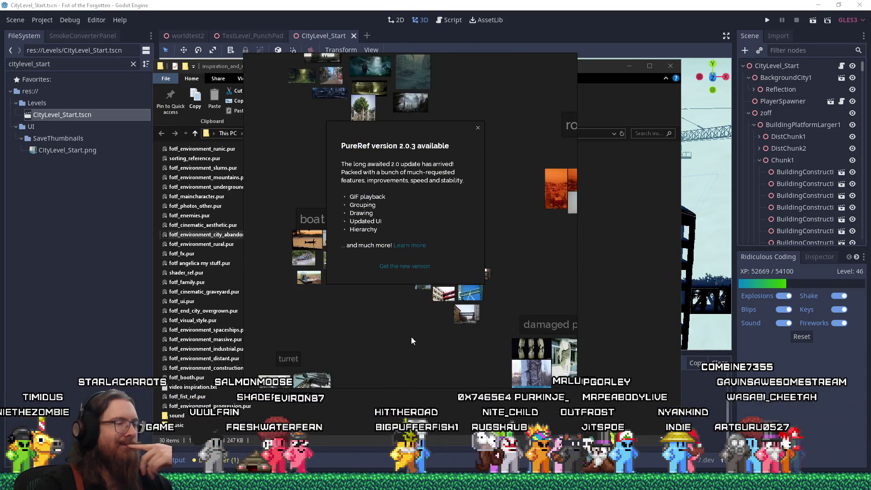
- Dismiss the version update notice and zoom in on the orange rooftop city photos
{"action": "left_click", "coordinate": [477, 128]}
{"action": "scroll", "coordinate": [477, 313], "scroll_direction": "up", "scroll_amount": 2}
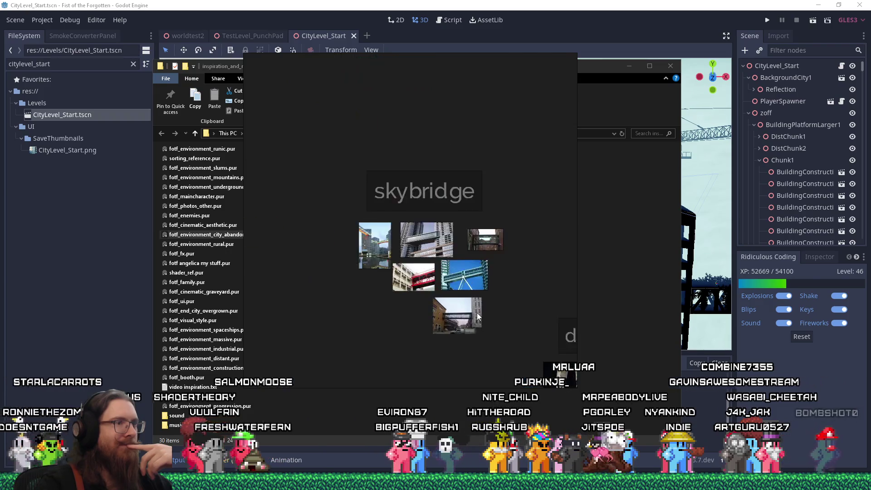
{"action": "scroll", "coordinate": [477, 312], "scroll_direction": "up", "scroll_amount": 2}
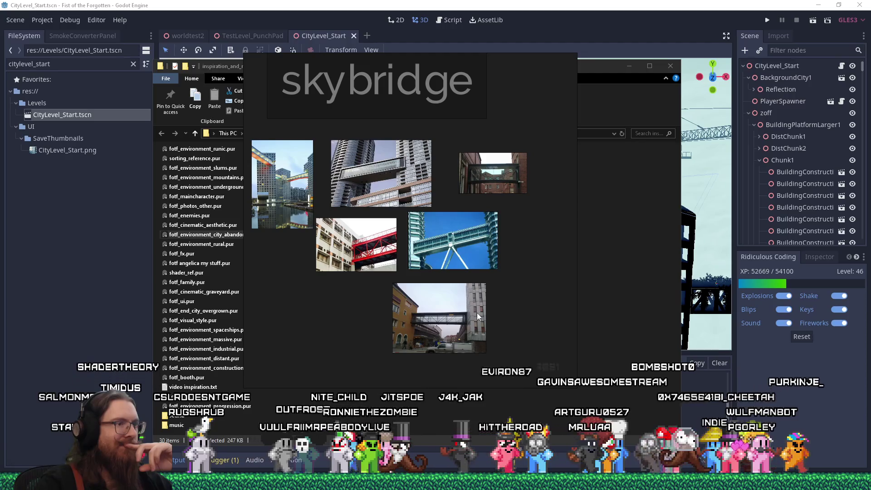
{"action": "scroll", "coordinate": [478, 312], "scroll_direction": "down", "scroll_amount": 3}
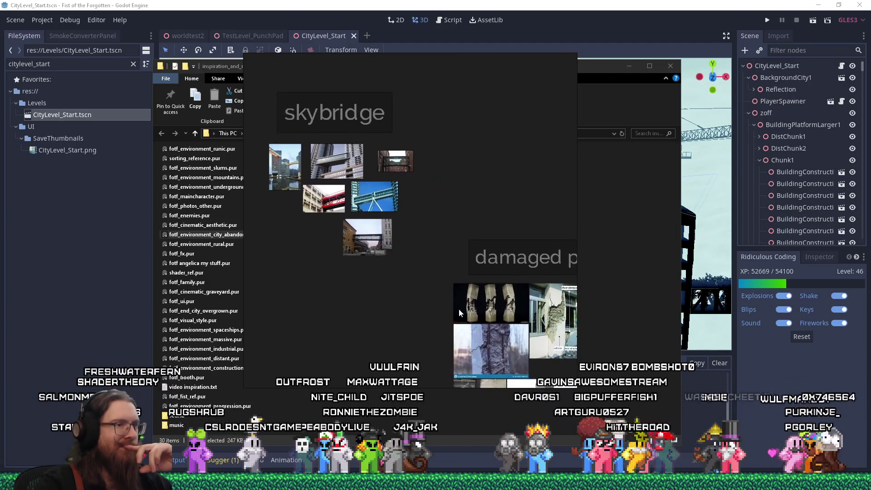
{"action": "scroll", "coordinate": [379, 257], "scroll_direction": "down", "scroll_amount": 3}
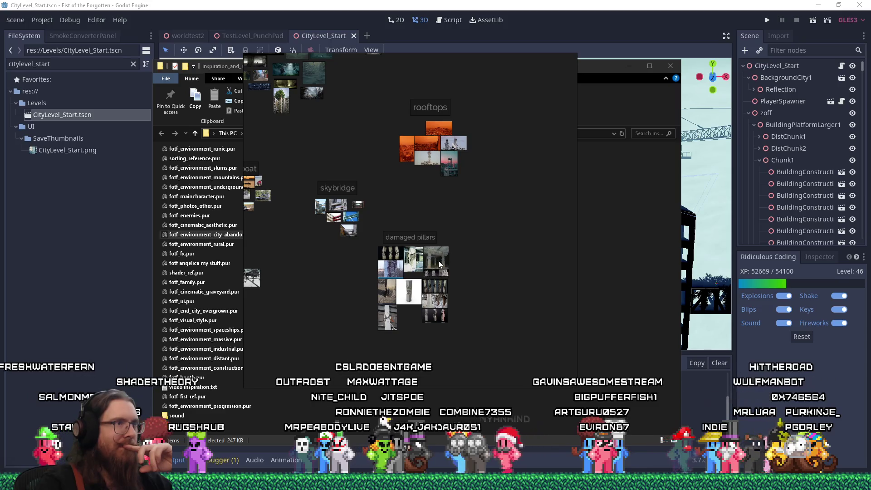
{"action": "scroll", "coordinate": [423, 141], "scroll_direction": "up", "scroll_amount": 5}
{"action": "scroll", "coordinate": [421, 181], "scroll_direction": "up", "scroll_amount": 5}
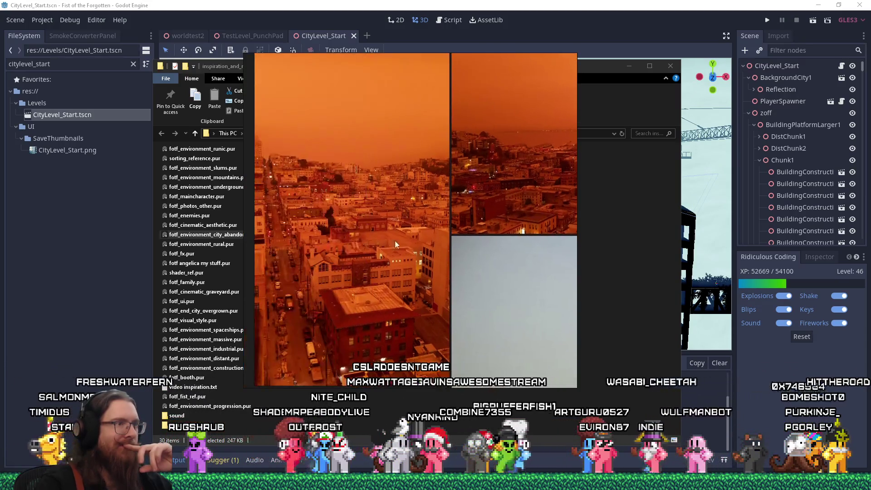
- Pan and zoom across the orange bay-view city photo and its lit buildings
{"action": "scroll", "coordinate": [409, 260], "scroll_direction": "down", "scroll_amount": 2}
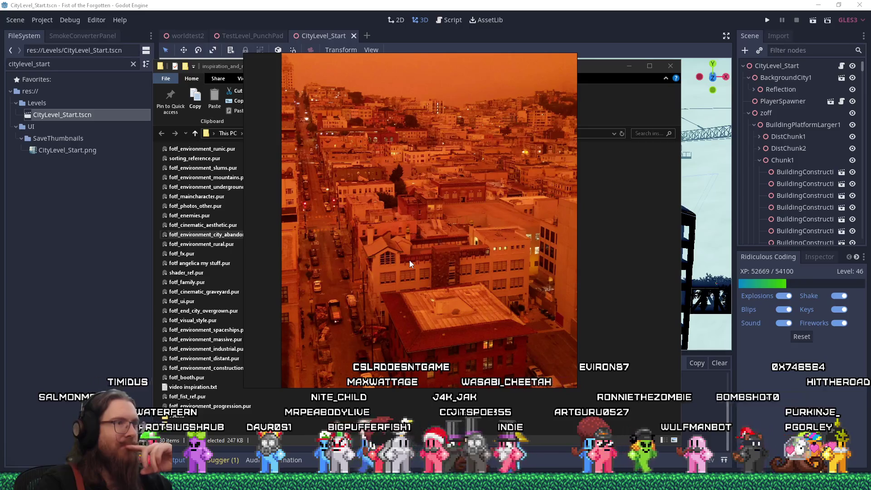
{"action": "mouse_move", "coordinate": [410, 260]}
{"action": "left_mouse_down"}
{"action": "mouse_move", "coordinate": [409, 236]}
{"action": "mouse_move", "coordinate": [295, 277]}
{"action": "mouse_move", "coordinate": [309, 293]}
{"action": "mouse_move", "coordinate": [380, 288]}
{"action": "left_mouse_up"}
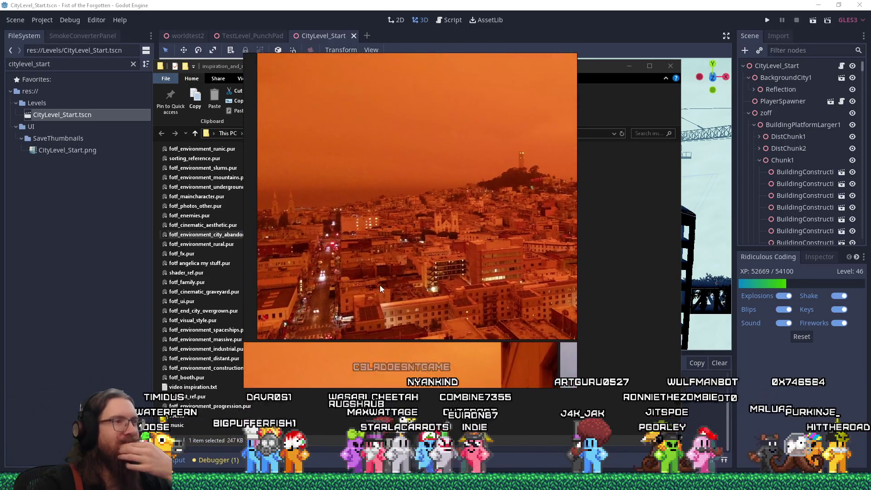
{"action": "scroll", "coordinate": [408, 281], "scroll_direction": "up", "scroll_amount": 3}
{"action": "left_click_drag", "start_coordinate": [407, 320], "coordinate": [258, 197]}
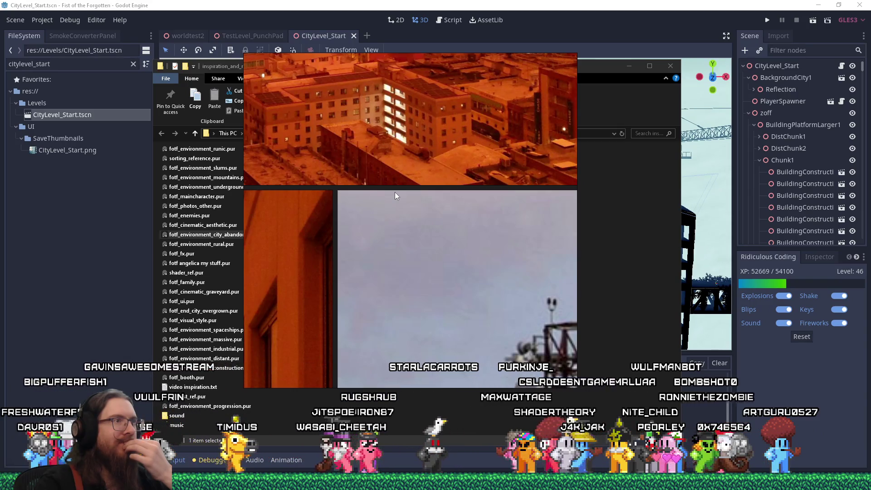
{"action": "scroll", "coordinate": [430, 252], "scroll_direction": "up", "scroll_amount": 2}
{"action": "left_click_drag", "start_coordinate": [430, 252], "coordinate": [344, 290]}
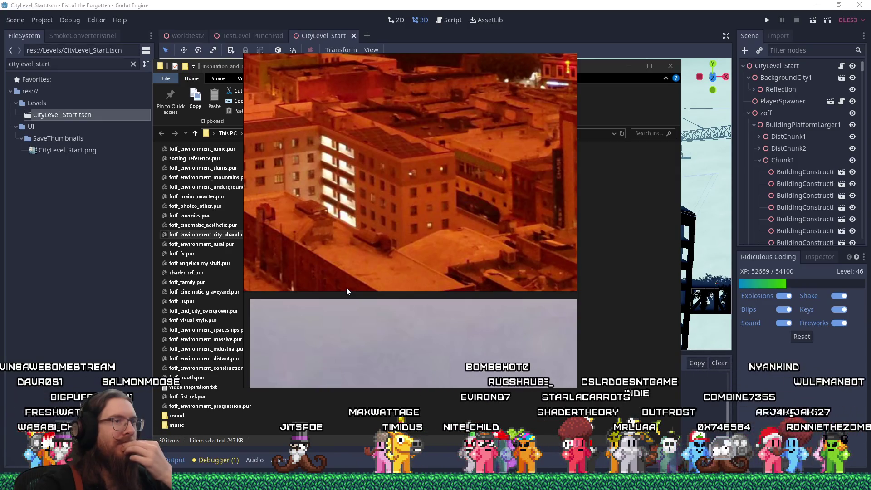
{"action": "left_click_drag", "start_coordinate": [351, 279], "coordinate": [391, 253]}
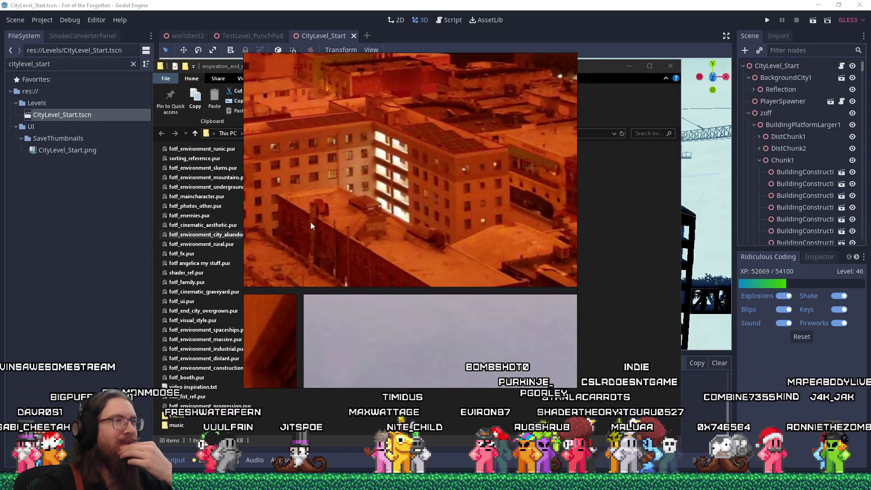
{"action": "mouse_move", "coordinate": [331, 211]}
{"action": "left_mouse_down"}
{"action": "mouse_move", "coordinate": [450, 233]}
{"action": "mouse_move", "coordinate": [256, 189]}
{"action": "left_mouse_up"}
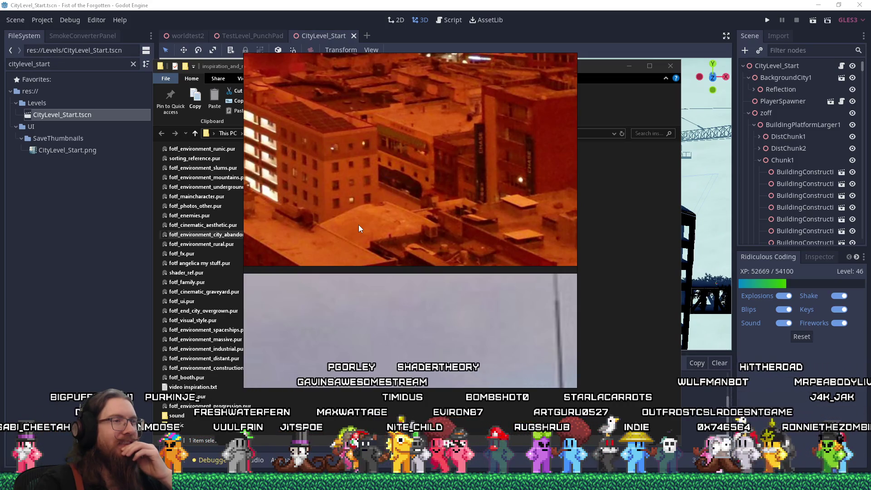
{"action": "left_click_drag", "start_coordinate": [358, 224], "coordinate": [423, 206]}
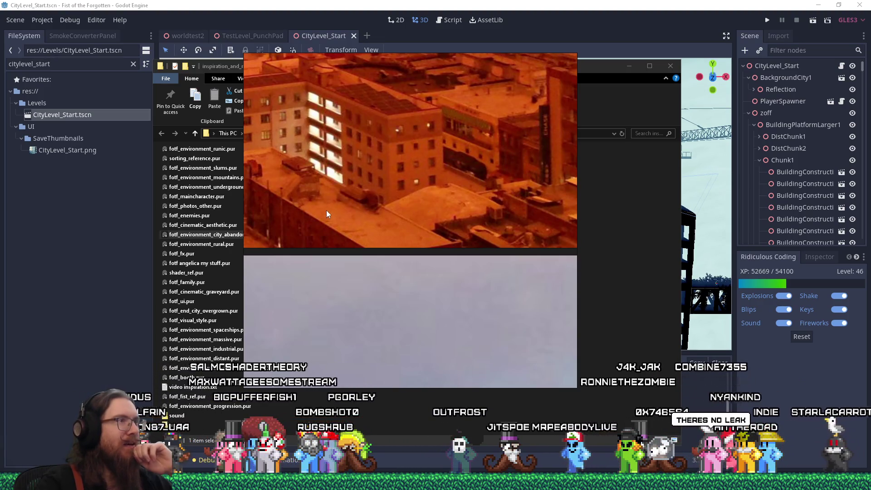
{"action": "left_click_drag", "start_coordinate": [326, 211], "coordinate": [379, 252]}
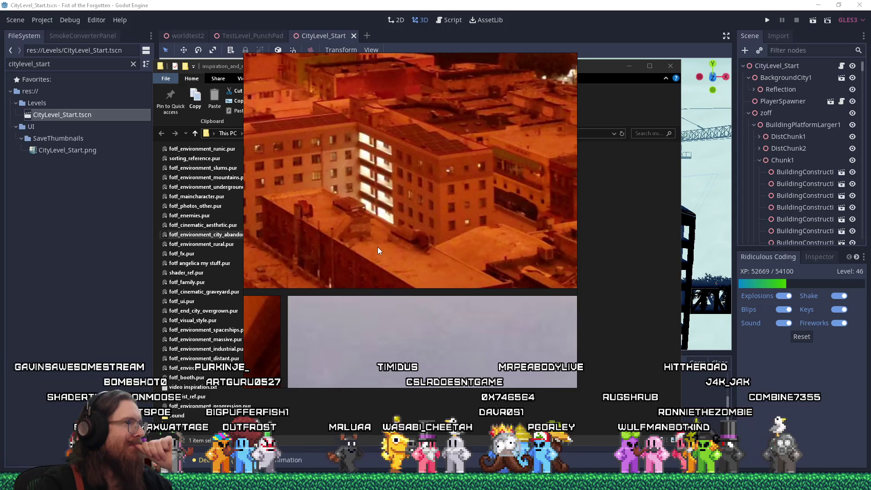
- Bring the water tower images into view and zoom onto the tower legs and rooftop
{"action": "scroll", "coordinate": [390, 235], "scroll_direction": "up", "scroll_amount": 2}
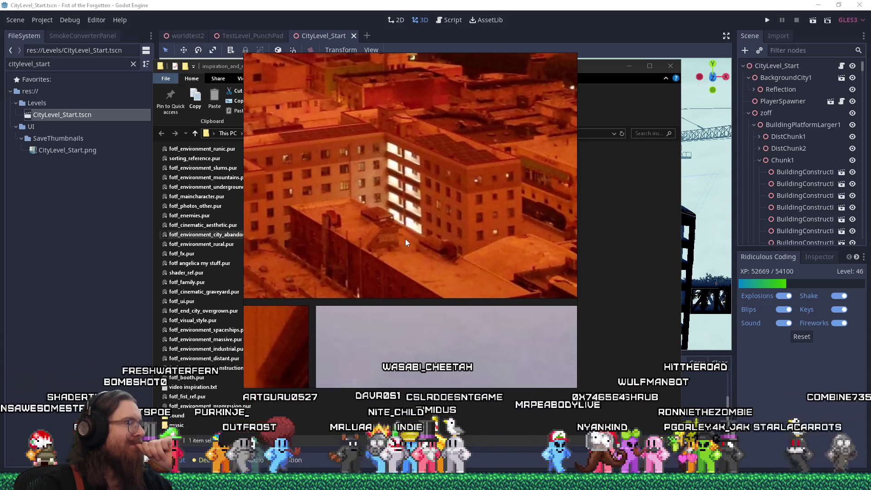
{"action": "scroll", "coordinate": [405, 238], "scroll_direction": "down", "scroll_amount": 2}
{"action": "scroll", "coordinate": [404, 235], "scroll_direction": "down", "scroll_amount": 2}
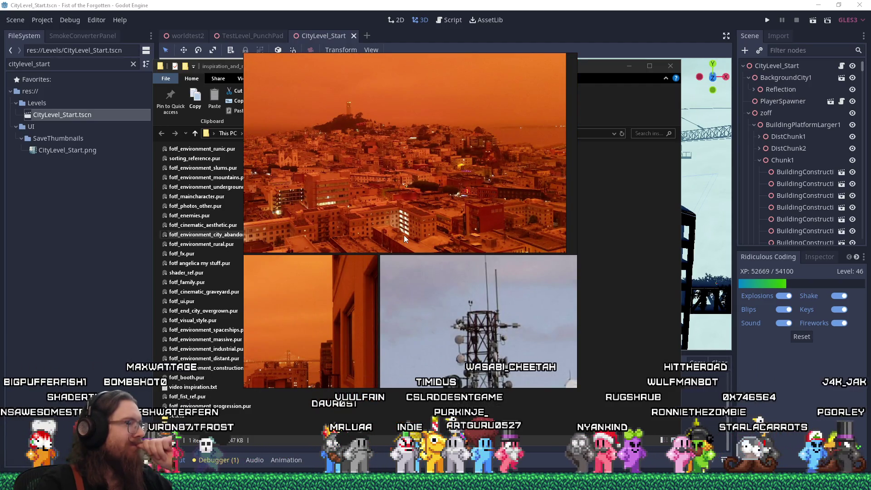
{"action": "scroll", "coordinate": [404, 236], "scroll_direction": "down", "scroll_amount": 2}
{"action": "scroll", "coordinate": [412, 304], "scroll_direction": "up", "scroll_amount": 1}
{"action": "mouse_move", "coordinate": [412, 303]}
{"action": "left_mouse_down"}
{"action": "mouse_move", "coordinate": [437, 176]}
{"action": "mouse_move", "coordinate": [359, 9]}
{"action": "left_mouse_up"}
{"action": "scroll", "coordinate": [424, 235], "scroll_direction": "up", "scroll_amount": 3}
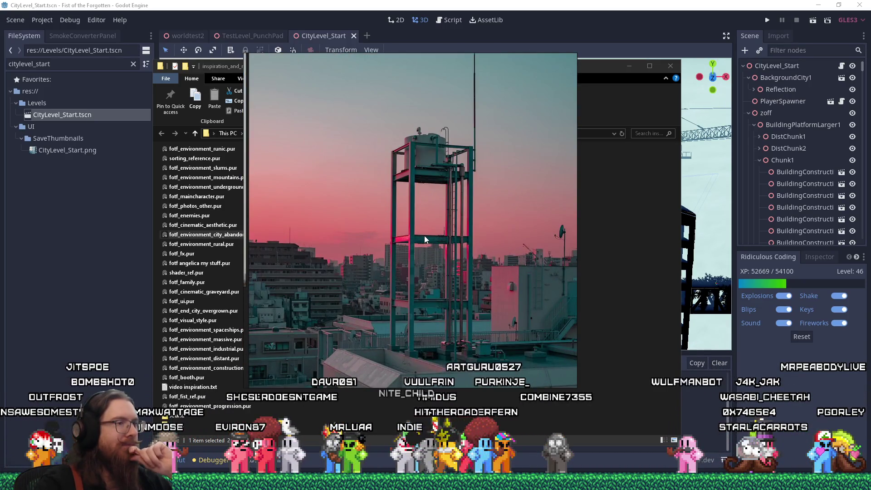
{"action": "mouse_move", "coordinate": [440, 274]}
{"action": "left_mouse_down"}
{"action": "mouse_move", "coordinate": [437, 156]}
{"action": "mouse_move", "coordinate": [444, 239]}
{"action": "left_mouse_up"}
{"action": "scroll", "coordinate": [400, 279], "scroll_direction": "up", "scroll_amount": 3}
{"action": "mouse_move", "coordinate": [400, 279]}
{"action": "left_mouse_down"}
{"action": "mouse_move", "coordinate": [487, 164]}
{"action": "mouse_move", "coordinate": [454, 281]}
{"action": "mouse_move", "coordinate": [468, 279]}
{"action": "mouse_move", "coordinate": [410, 264]}
{"action": "left_mouse_up"}
- Zoom around the pink-sky water tower photo until it fills the view, then return to Godot
{"action": "scroll", "coordinate": [453, 281], "scroll_direction": "down", "scroll_amount": 3}
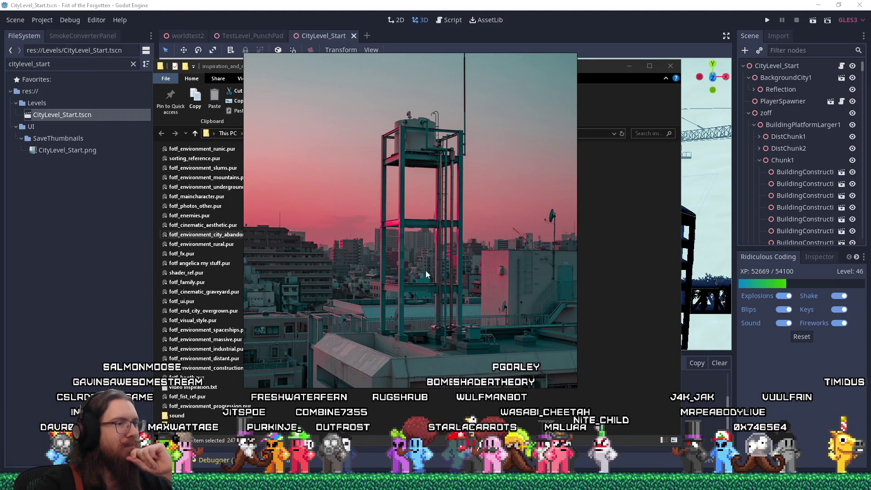
{"action": "scroll", "coordinate": [464, 331], "scroll_direction": "up", "scroll_amount": 3}
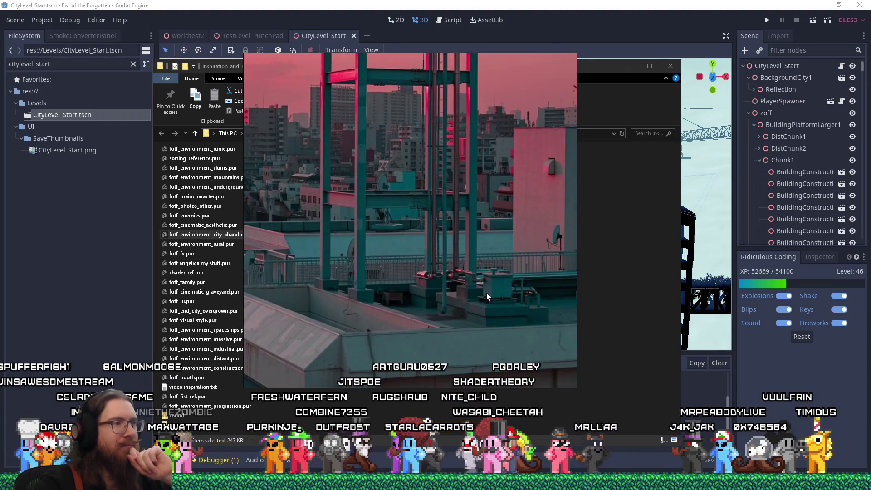
{"action": "scroll", "coordinate": [488, 290], "scroll_direction": "down", "scroll_amount": 3}
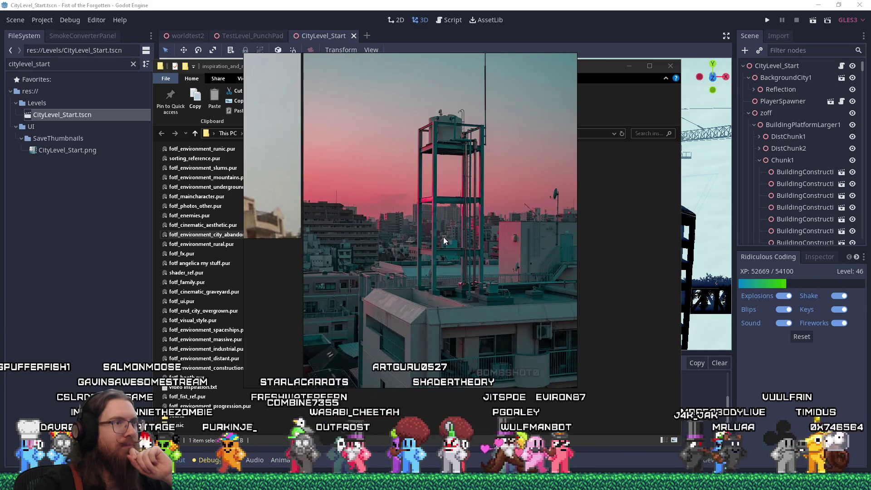
{"action": "mouse_move", "coordinate": [373, 243]}
{"action": "left_mouse_down"}
{"action": "mouse_move", "coordinate": [440, 209]}
{"action": "mouse_move", "coordinate": [350, 209]}
{"action": "mouse_move", "coordinate": [334, 193]}
{"action": "mouse_move", "coordinate": [303, 258]}
{"action": "left_mouse_up"}
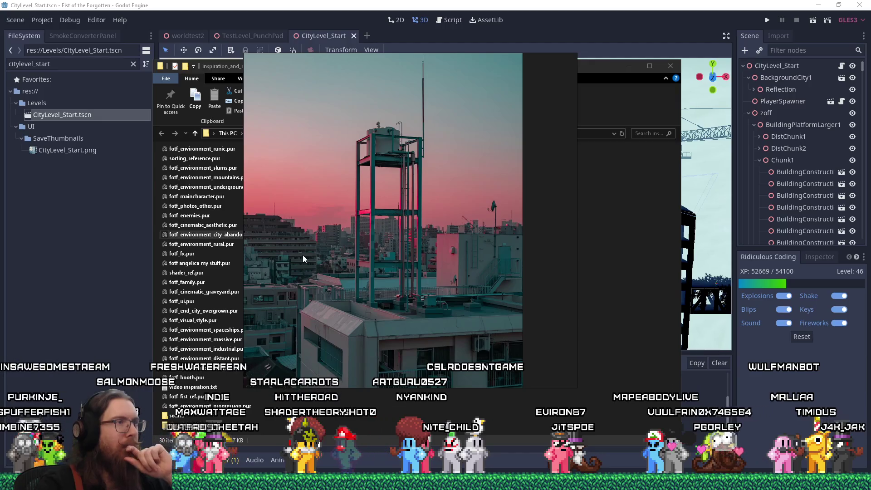
{"action": "left_click_drag", "start_coordinate": [303, 255], "coordinate": [321, 296]}
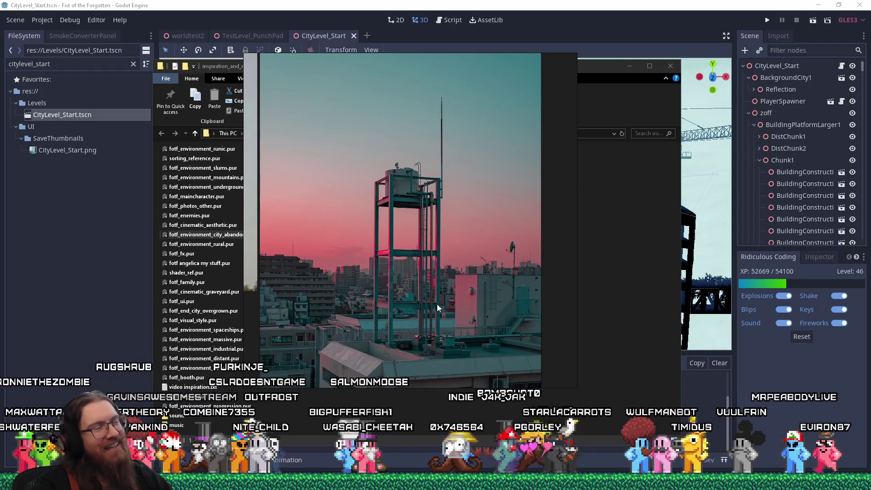
{"action": "scroll", "coordinate": [421, 268], "scroll_direction": "down", "scroll_amount": 5}
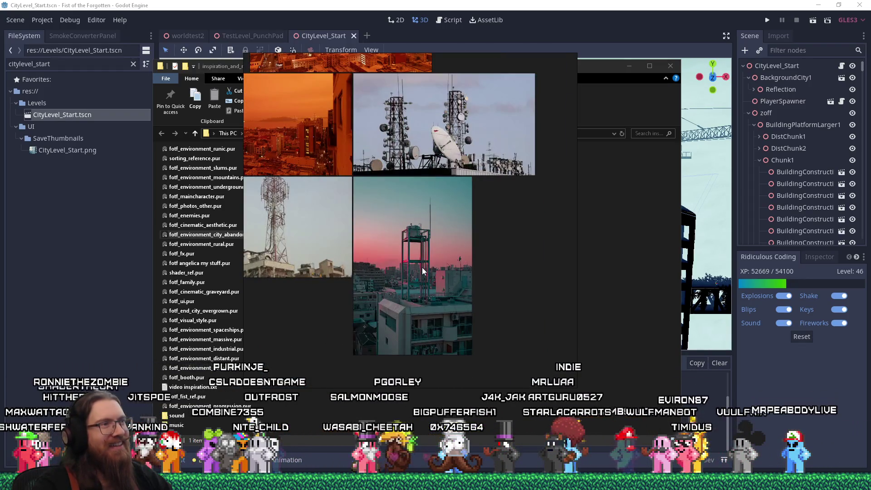
{"action": "scroll", "coordinate": [311, 241], "scroll_direction": "up", "scroll_amount": 5}
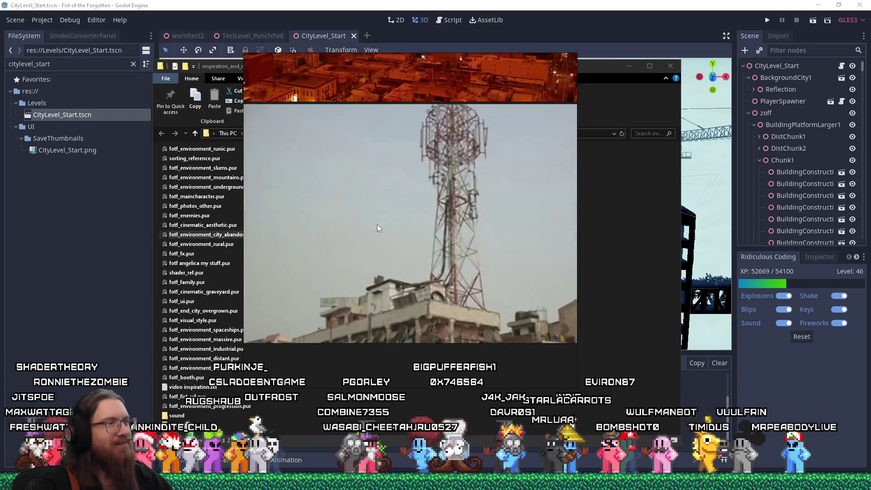
{"action": "scroll", "coordinate": [378, 224], "scroll_direction": "down", "scroll_amount": 5}
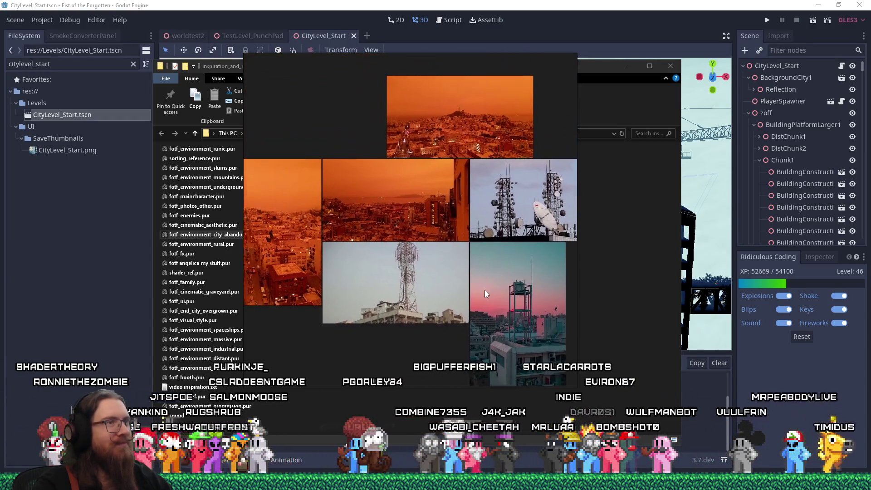
{"action": "scroll", "coordinate": [475, 288], "scroll_direction": "down", "scroll_amount": 3}
{"action": "scroll", "coordinate": [401, 286], "scroll_direction": "up", "scroll_amount": 6}
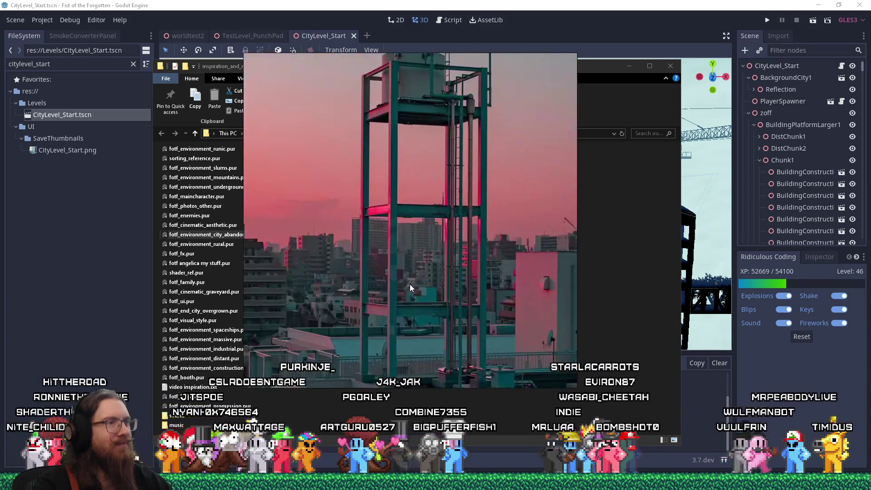
{"action": "scroll", "coordinate": [409, 281], "scroll_direction": "down", "scroll_amount": 1}
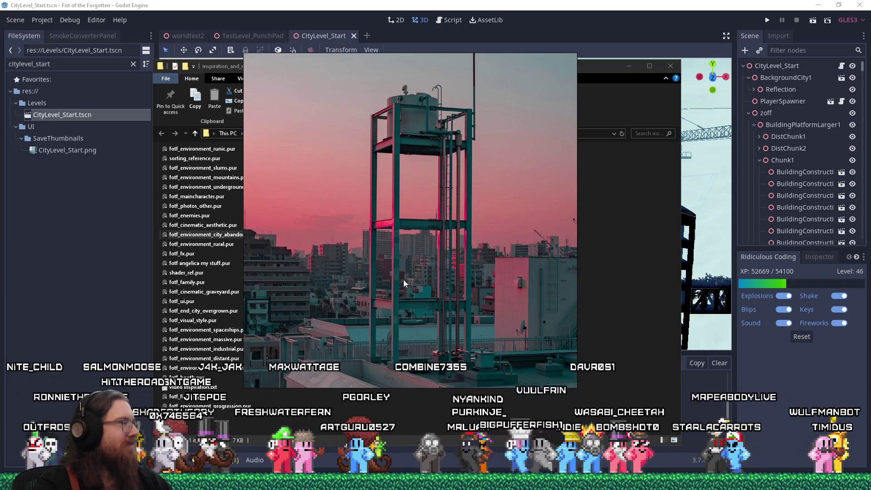
{"action": "key", "text": "alt+Tab"}
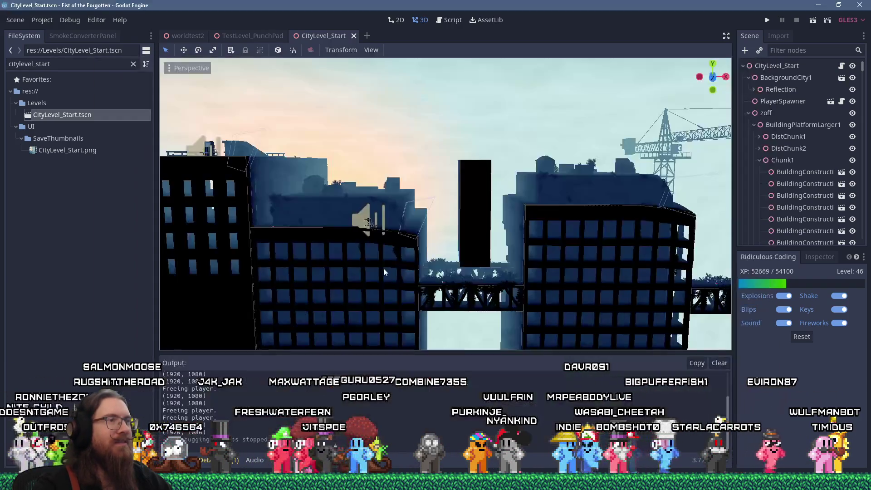
- Zoom and orbit the CityLevel_Start viewport to reveal the crane, then switch to the Discord chat
{"action": "scroll", "coordinate": [386, 254], "scroll_direction": "up", "scroll_amount": 3}
{"action": "scroll", "coordinate": [383, 240], "scroll_direction": "down", "scroll_amount": 3}
{"action": "scroll", "coordinate": [382, 247], "scroll_direction": "up", "scroll_amount": 2}
{"action": "mouse_move", "coordinate": [382, 247]}
{"action": "left_mouse_down"}
{"action": "mouse_move", "coordinate": [371, 261]}
{"action": "mouse_move", "coordinate": [377, 253]}
{"action": "left_mouse_up"}
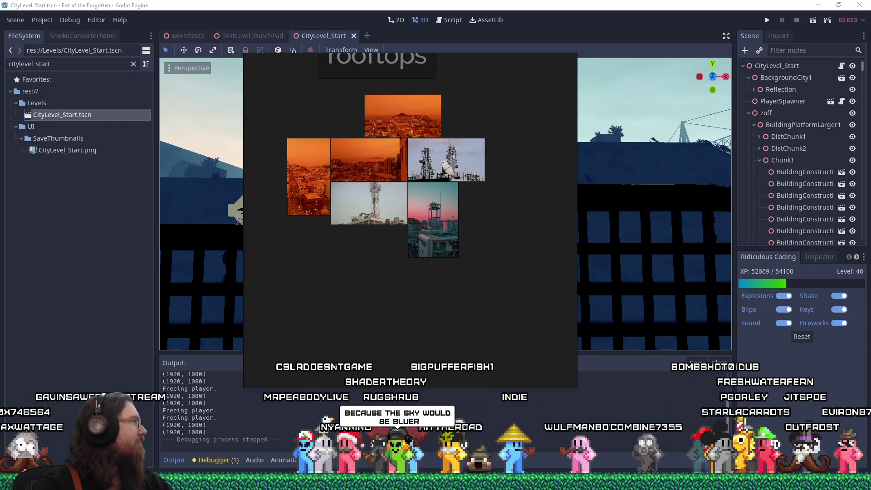
{"action": "key", "text": "alt+Tab"}
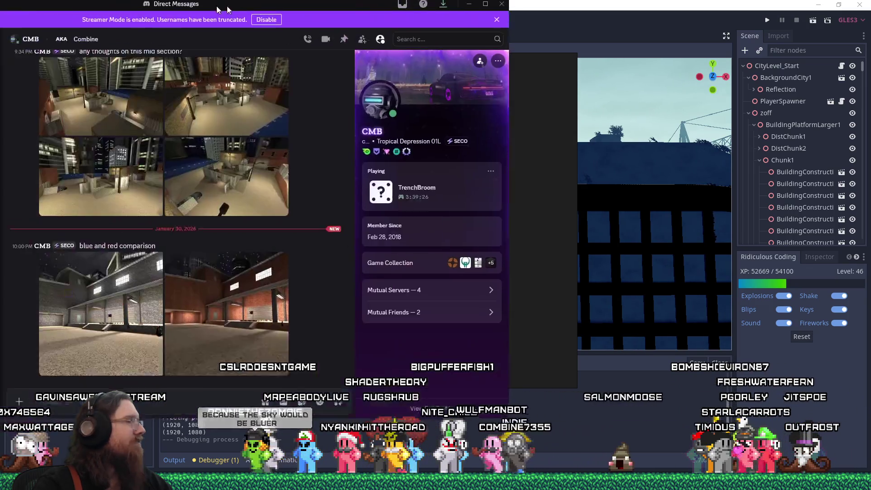
- Open the comparison image full-size and flip repeatedly between the grey-walled and red-brick screenshots
{"action": "left_click", "coordinate": [331, 269]}
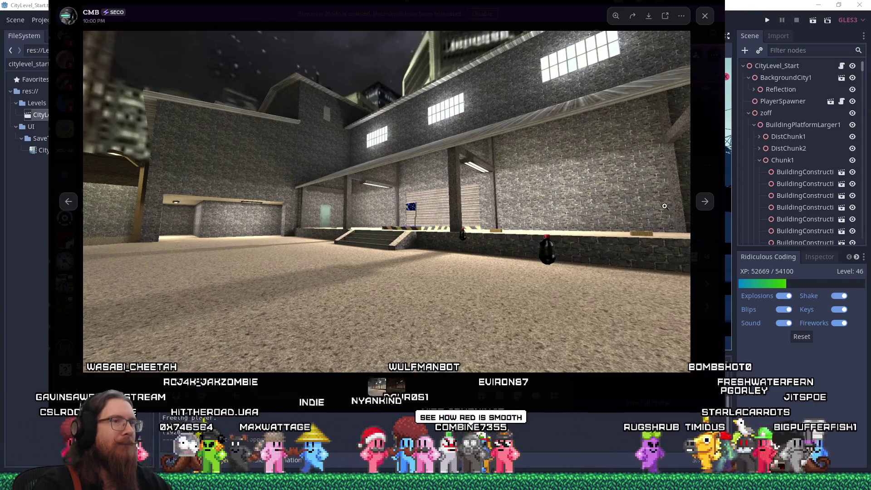
{"action": "left_click", "coordinate": [704, 203]}
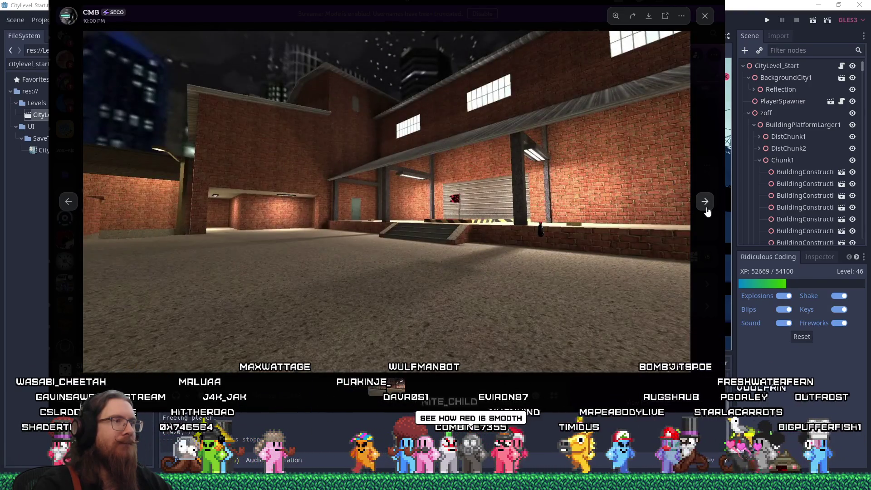
{"action": "left_click", "coordinate": [67, 200]}
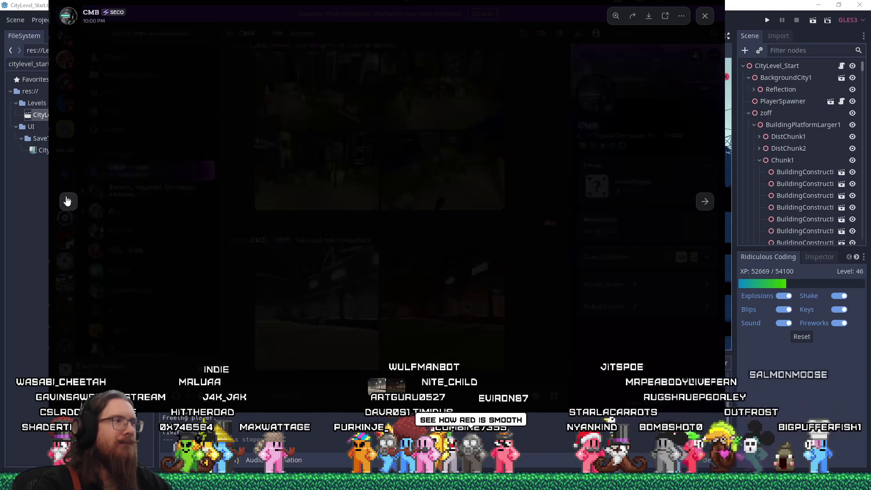
{"action": "left_click", "coordinate": [705, 204]}
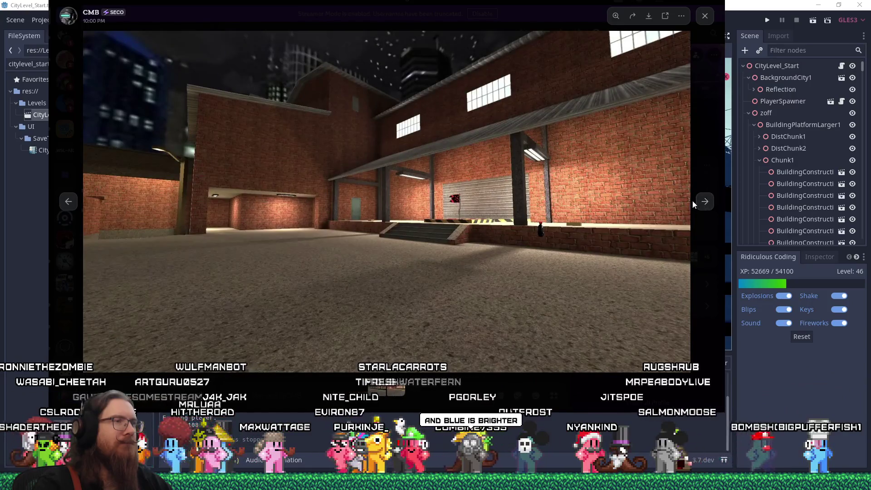
{"action": "left_click", "coordinate": [67, 202]}
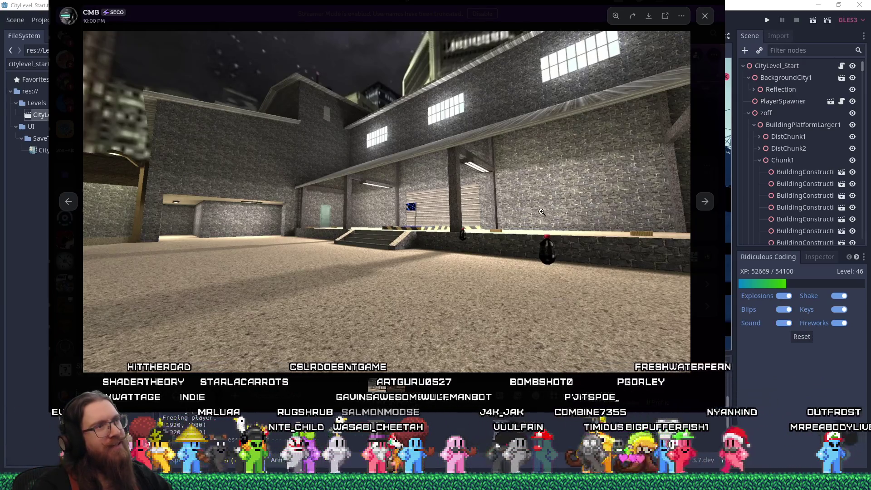
{"action": "left_click", "coordinate": [705, 205]}
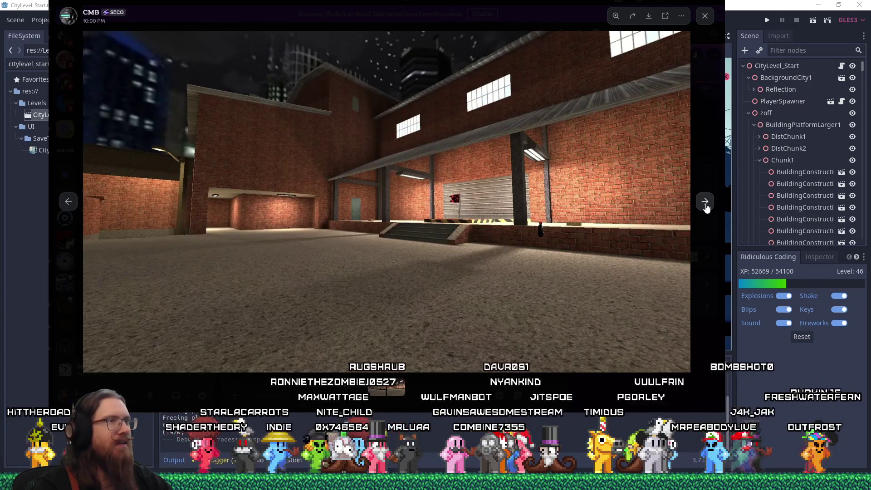
{"action": "left_click", "coordinate": [69, 203]}
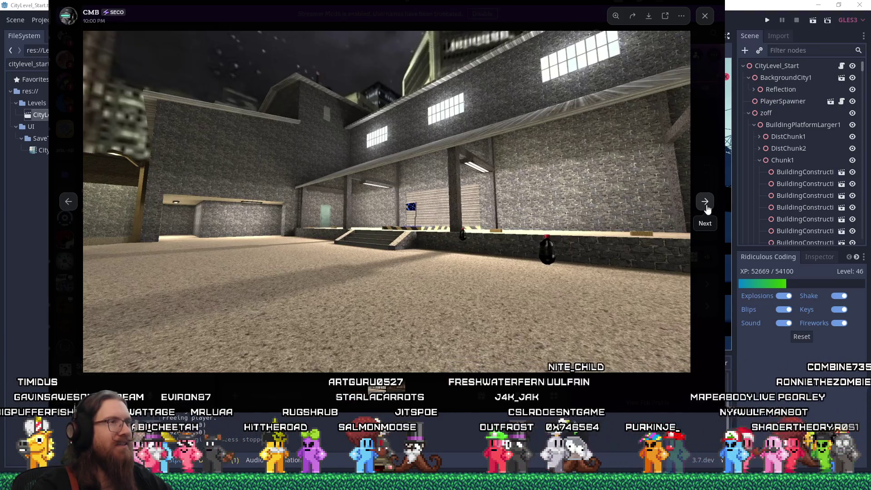
{"action": "left_click", "coordinate": [707, 207]}
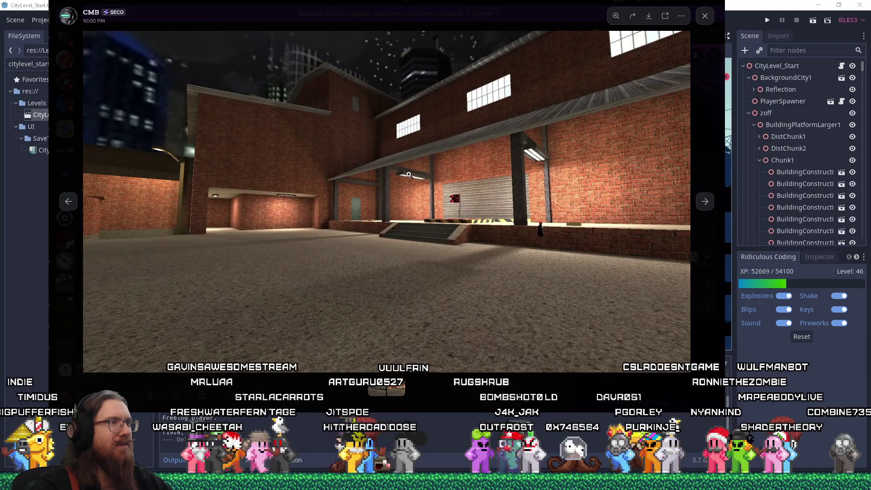
{"action": "left_click", "coordinate": [67, 206]}
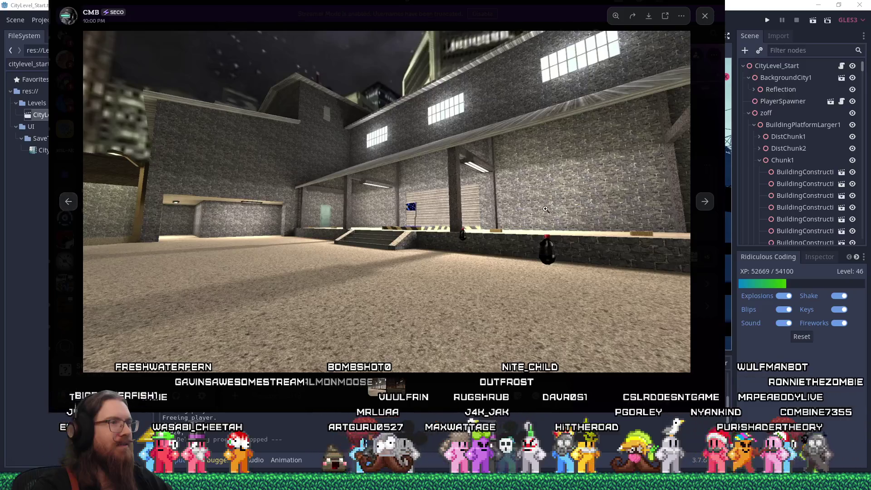
{"action": "left_click", "coordinate": [704, 209]}
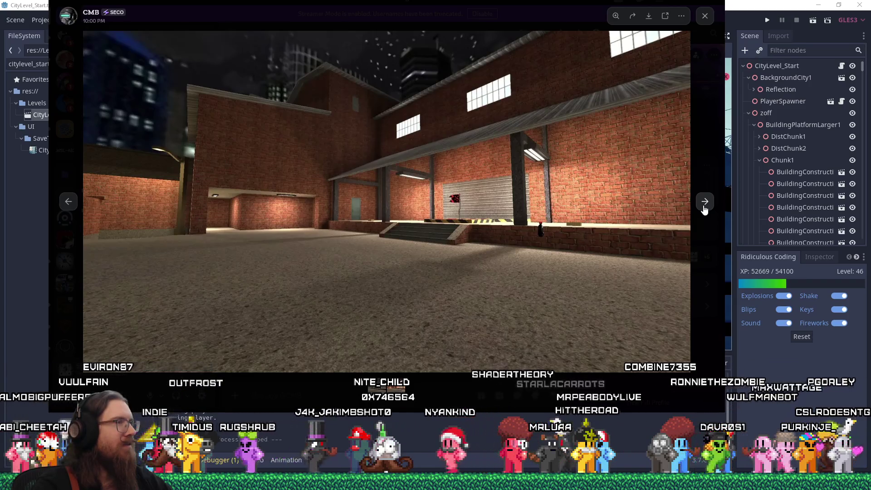
{"action": "left_click", "coordinate": [703, 207]}
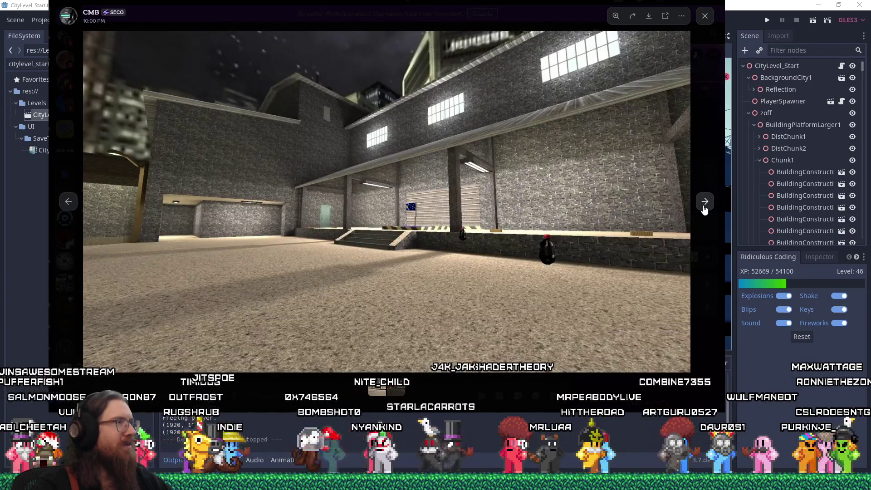
{"action": "left_click", "coordinate": [704, 207]}
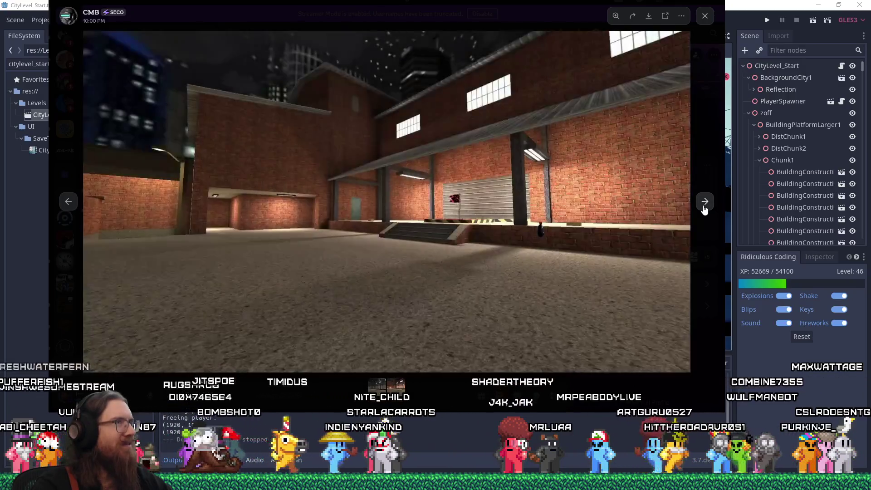
{"action": "left_click", "coordinate": [68, 201]}
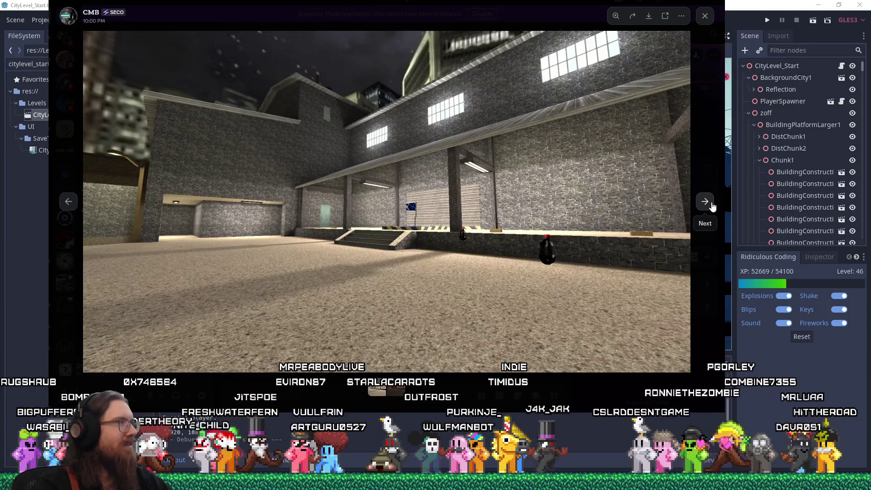
{"action": "left_click", "coordinate": [69, 207]}
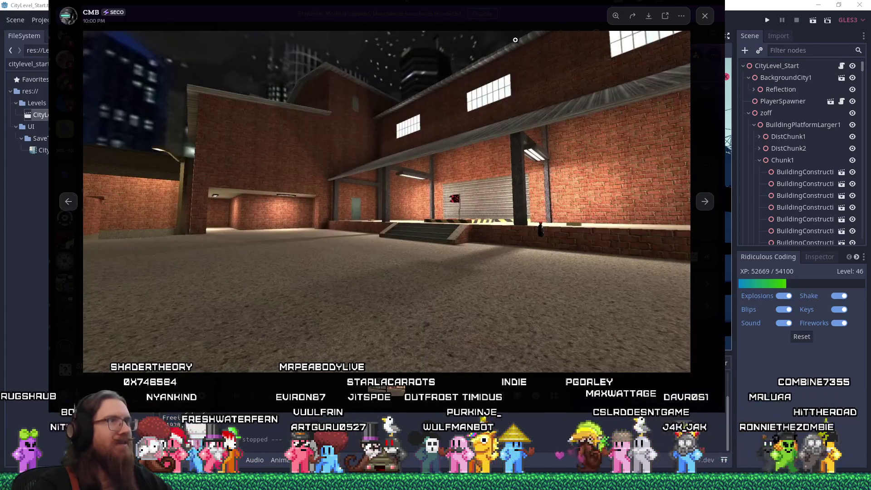
{"action": "left_click", "coordinate": [703, 202]}
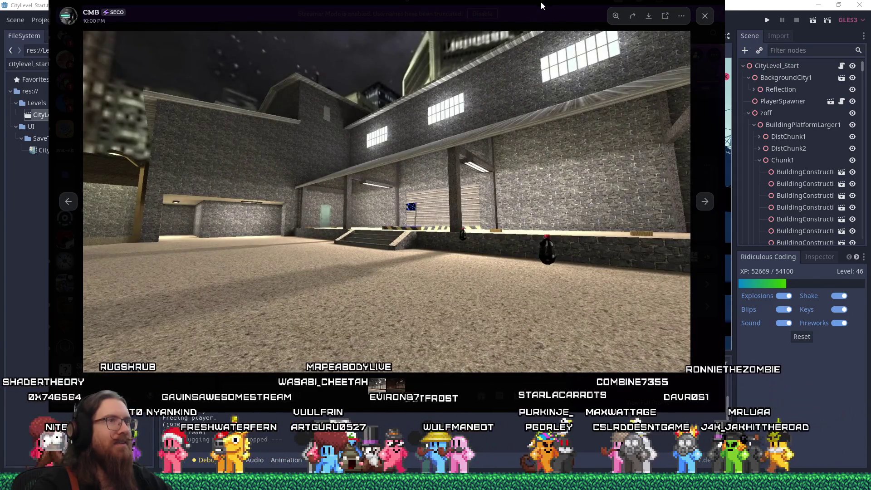
- Close the Discord full-size image viewer
{"action": "key", "text": "super+Down"}
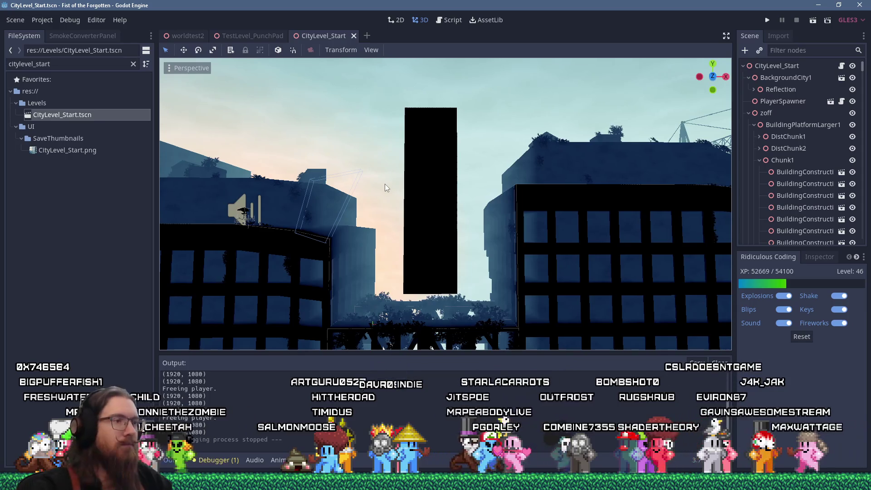
- Zoom the 3D viewport in and out and orbit around the black tower between the two buildings
{"action": "scroll", "coordinate": [385, 184], "scroll_direction": "down", "scroll_amount": 5}
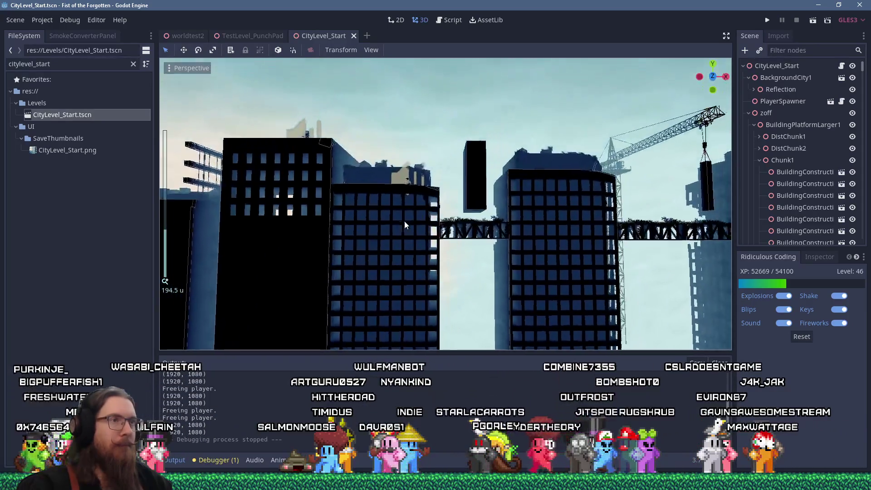
{"action": "scroll", "coordinate": [405, 225], "scroll_direction": "up", "scroll_amount": 4}
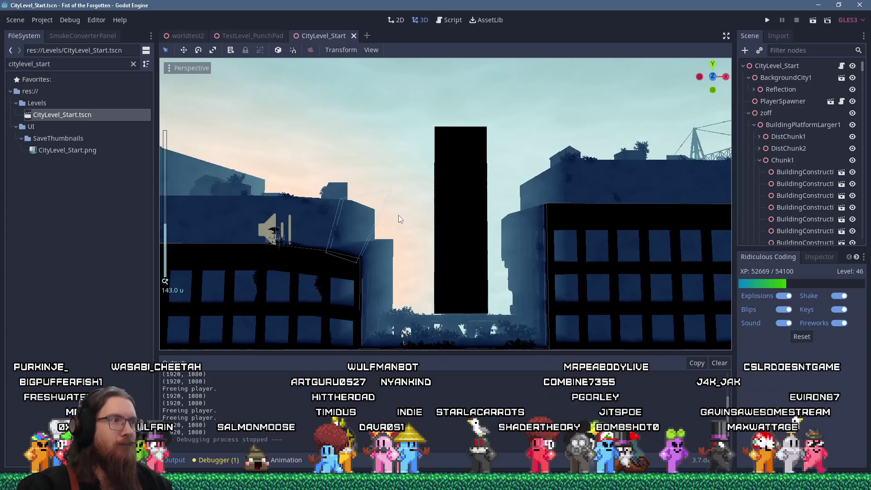
{"action": "scroll", "coordinate": [398, 219], "scroll_direction": "down", "scroll_amount": 2}
{"action": "scroll", "coordinate": [395, 214], "scroll_direction": "up", "scroll_amount": 2}
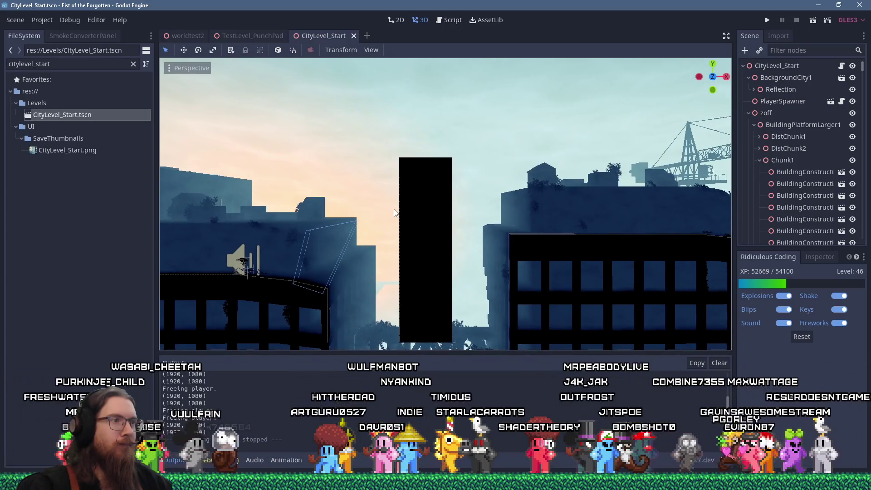
{"action": "scroll", "coordinate": [394, 212], "scroll_direction": "up", "scroll_amount": 4}
{"action": "scroll", "coordinate": [424, 199], "scroll_direction": "down", "scroll_amount": 3}
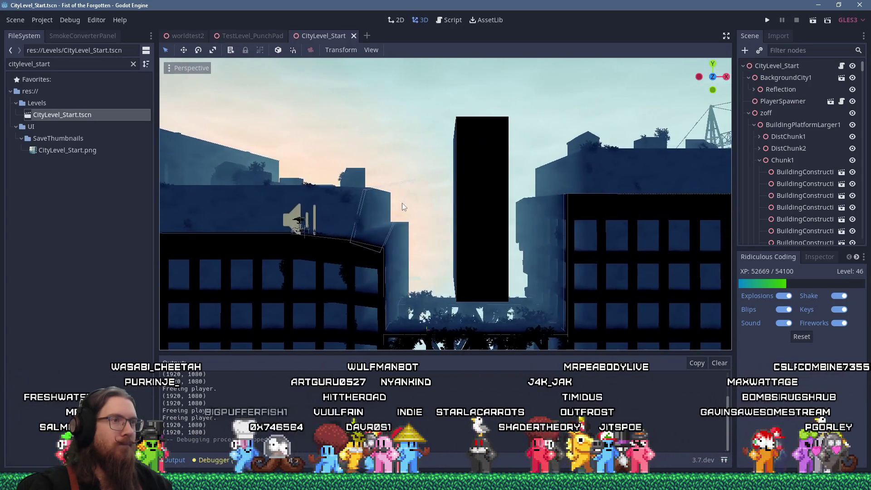
{"action": "mouse_move", "coordinate": [402, 203]}
{"action": "left_mouse_down"}
{"action": "mouse_move", "coordinate": [405, 213]}
{"action": "mouse_move", "coordinate": [388, 212]}
{"action": "mouse_move", "coordinate": [404, 207]}
{"action": "left_mouse_up"}
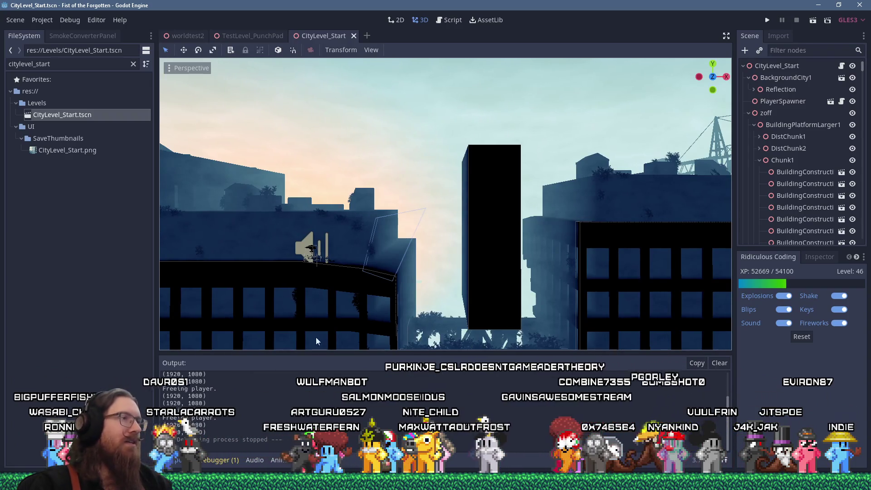
- Select the black pillar box and launch Export GLTF from the Project tools
{"action": "left_click", "coordinate": [42, 20]}
{"action": "mouse_move", "coordinate": [70, 19]}
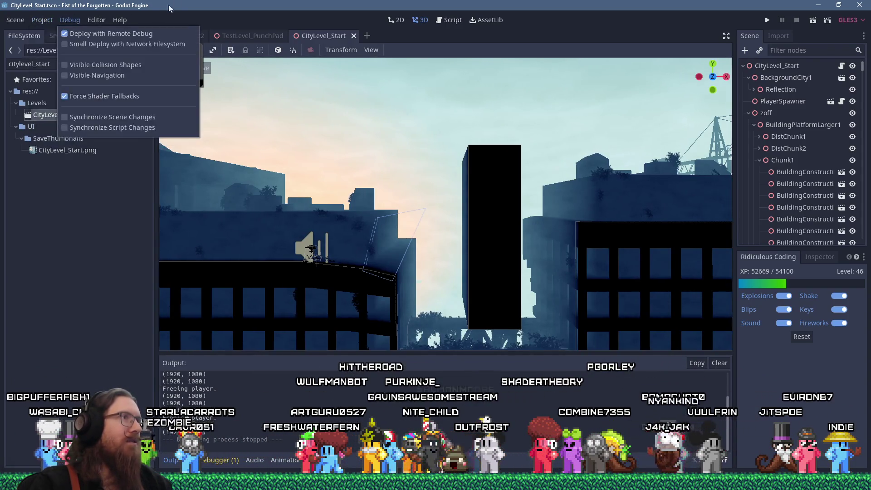
{"action": "left_click", "coordinate": [120, 20]}
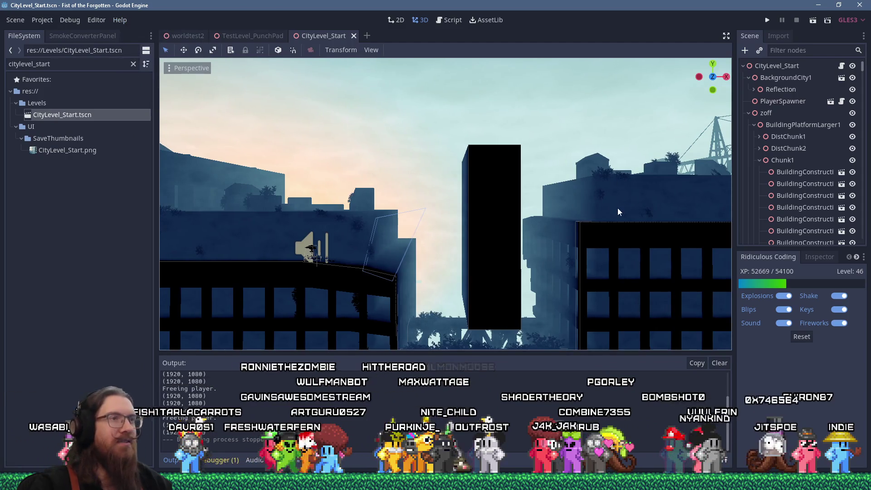
{"action": "left_click", "coordinate": [499, 195]}
{"action": "left_click", "coordinate": [41, 19]}
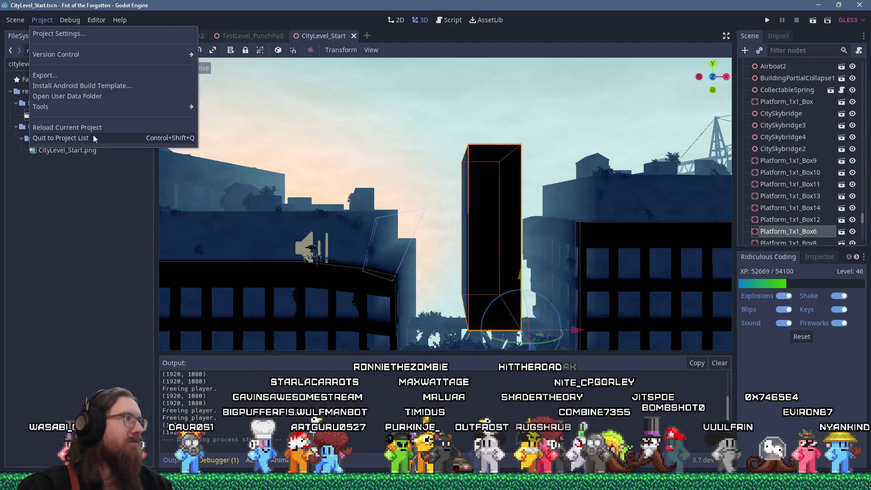
{"action": "mouse_move", "coordinate": [94, 105]}
{"action": "left_click", "coordinate": [238, 115]}
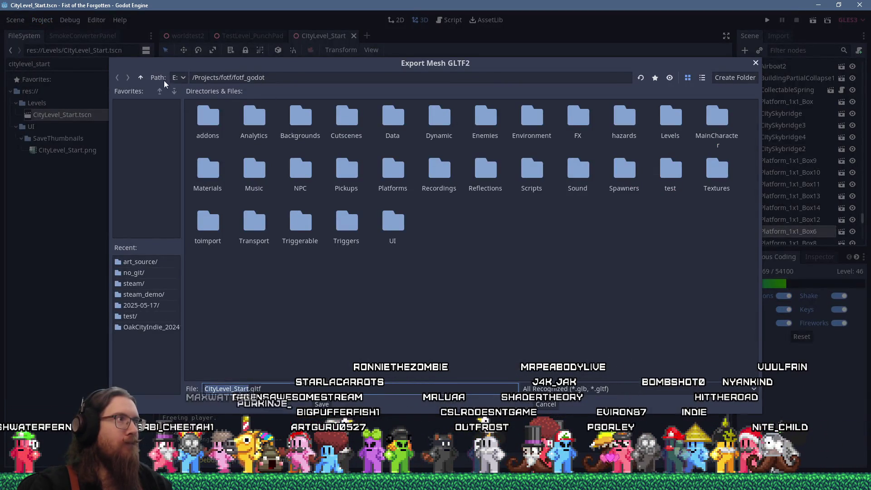
- Save CityLevel_Start.gltf into fotf/art_source/no_git, overwriting the existing file
{"action": "left_click", "coordinate": [141, 78]}
{"action": "left_click", "coordinate": [140, 78]}
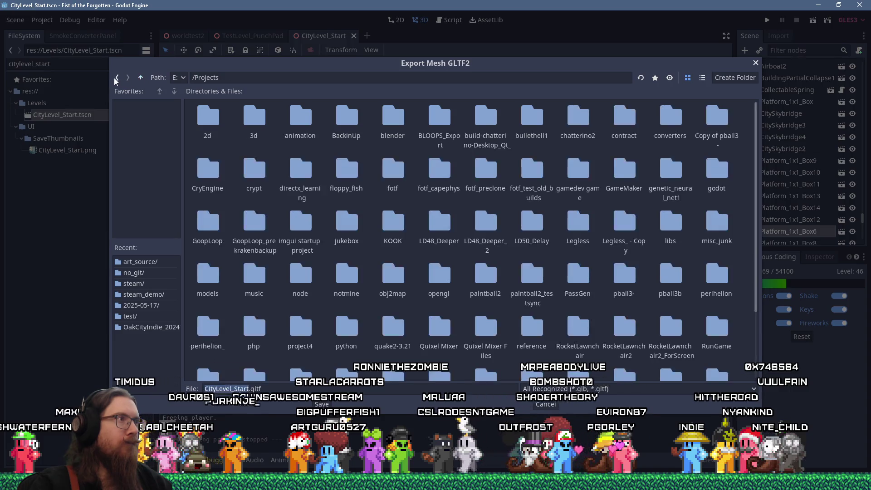
{"action": "left_click", "coordinate": [117, 78]}
{"action": "left_click", "coordinate": [210, 117]}
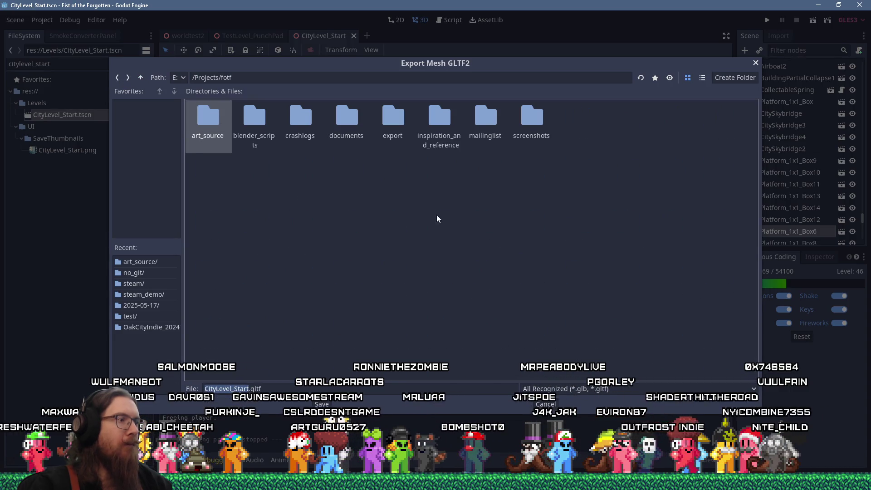
{"action": "key", "text": "Return"}
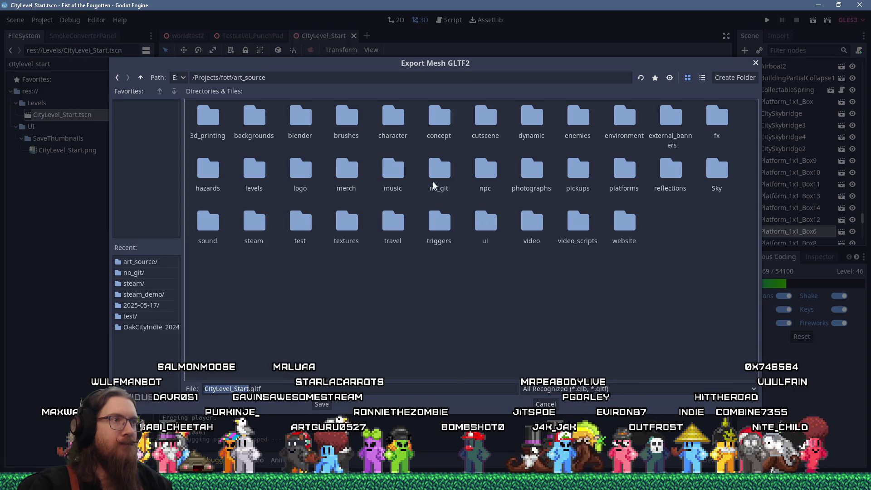
{"action": "left_click", "coordinate": [436, 175]}
{"action": "key", "text": "Return"}
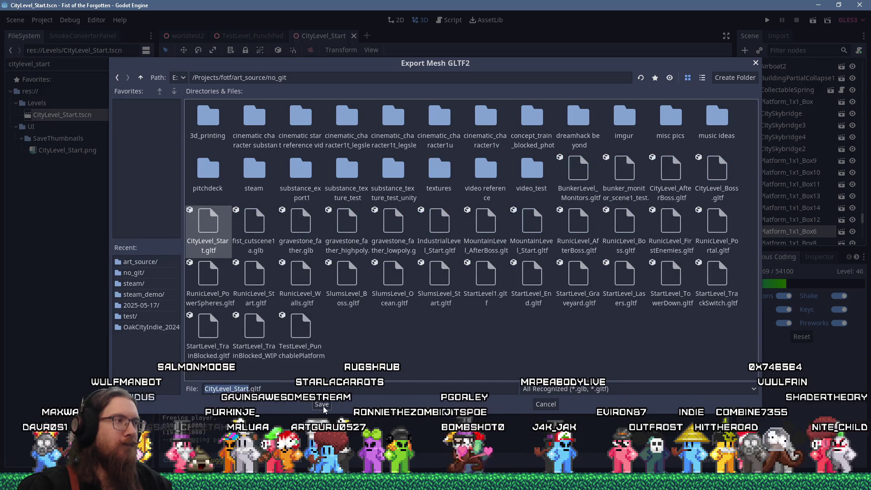
{"action": "left_click", "coordinate": [327, 407]}
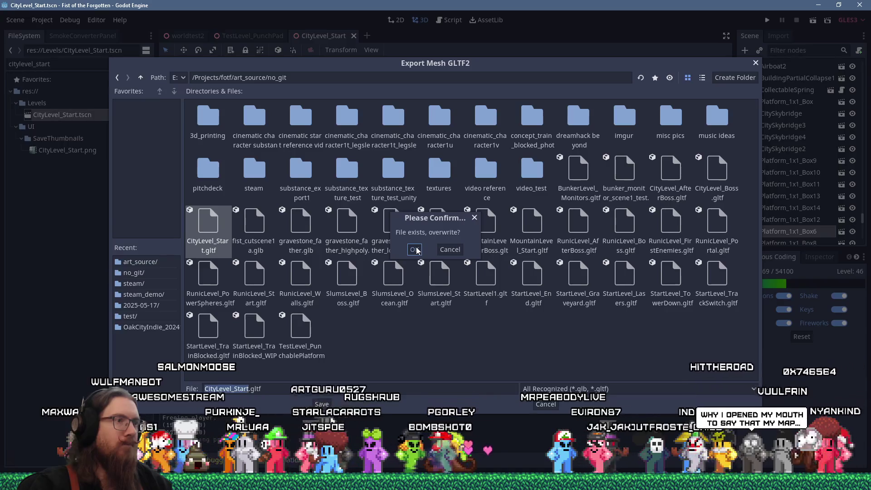
{"action": "key", "text": "Return"}
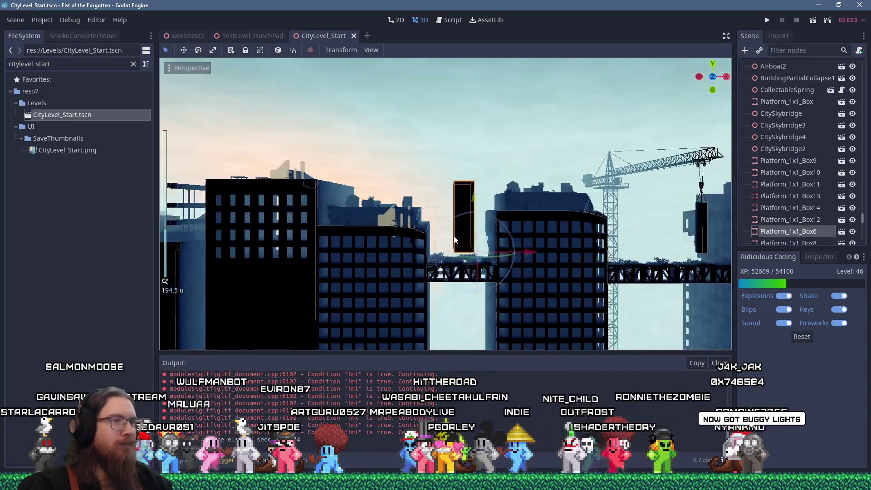
- Bring up the open-windows view and the Start menu's installed apps list to pick another program
{"action": "key", "text": "super+Tab"}
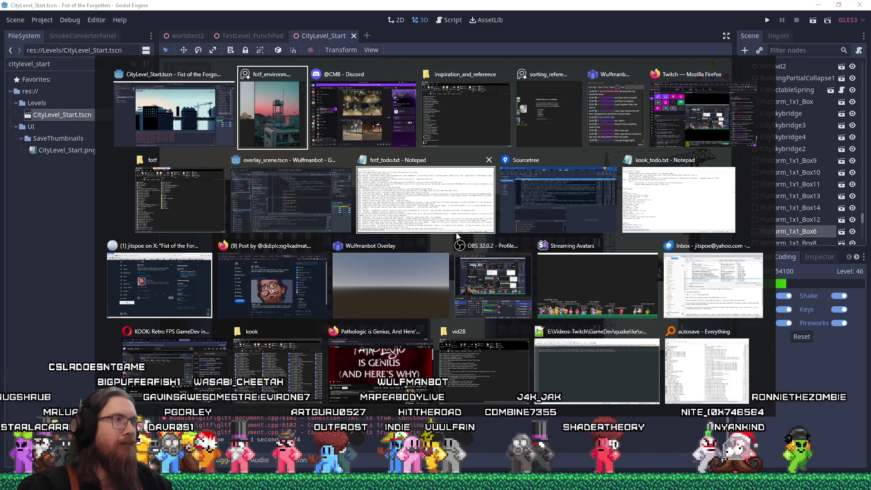
{"action": "key", "text": "super"}
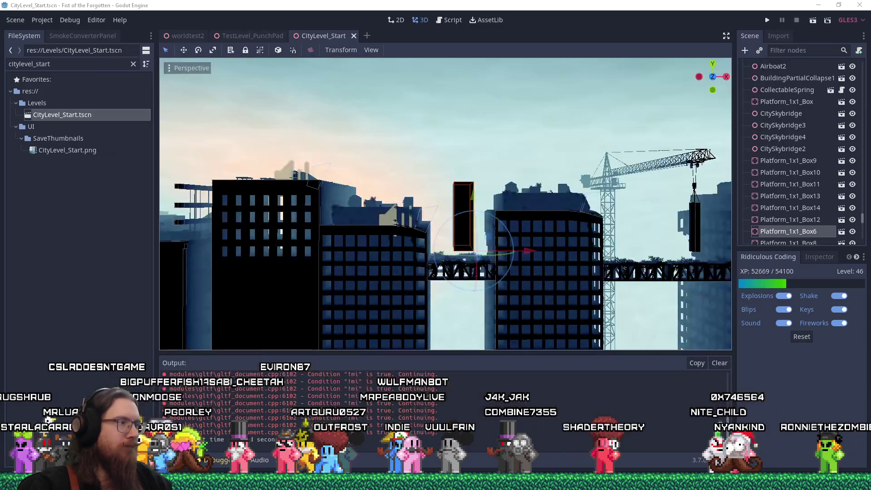
{"action": "key", "text": "Escape"}
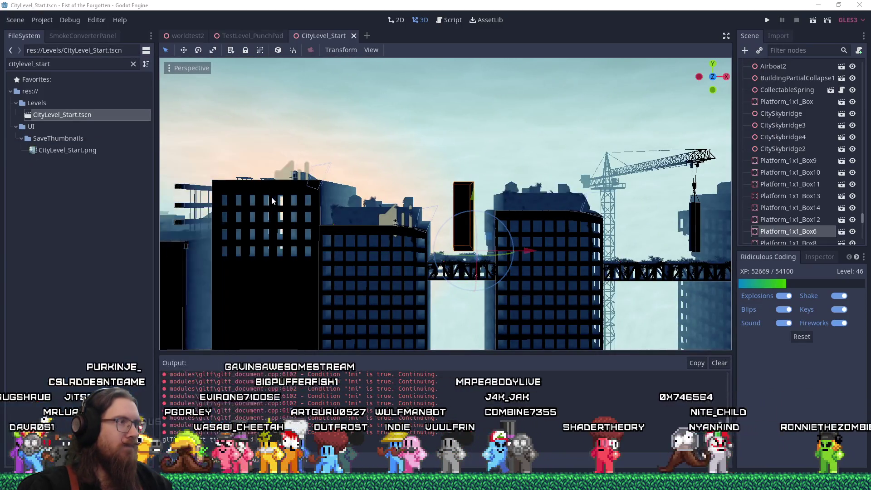
{"action": "key", "text": "super+Tab"}
{"action": "key", "text": "Escape"}
{"action": "key", "text": "super"}
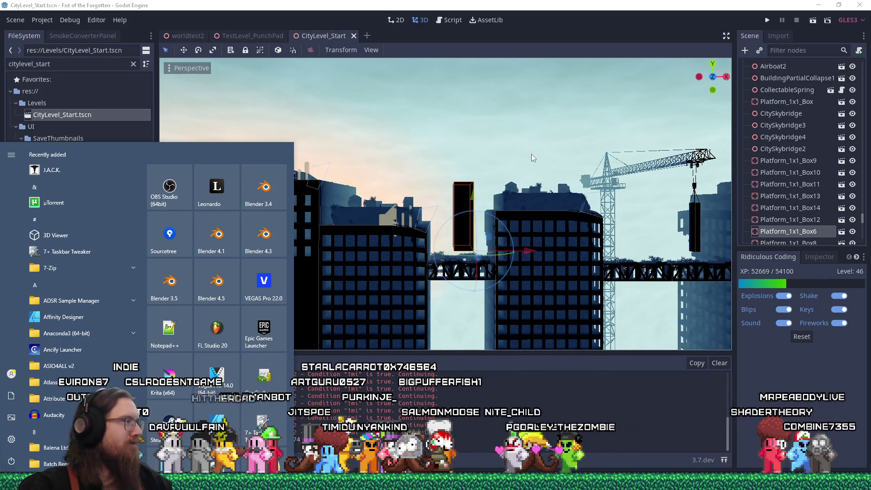
{"action": "left_click", "coordinate": [591, 335]}
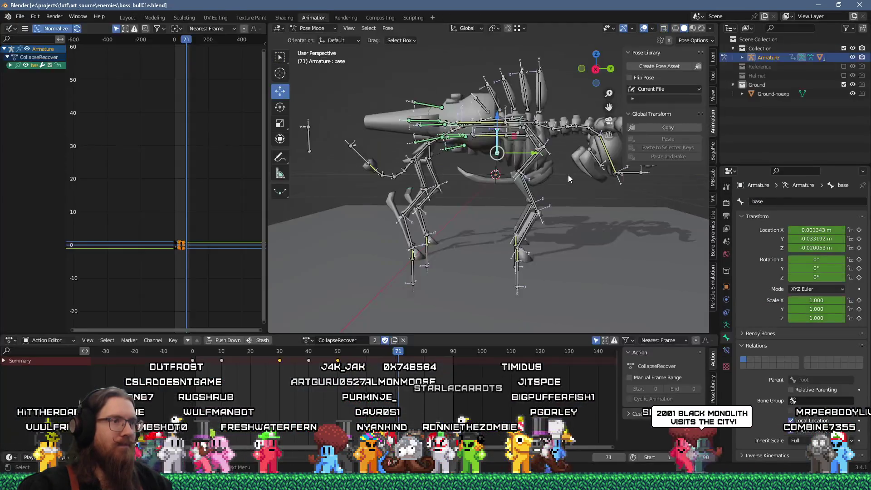
- Create a new General scene in Blender and delete the default cube
{"action": "left_click", "coordinate": [20, 17]}
{"action": "mouse_move", "coordinate": [36, 27]}
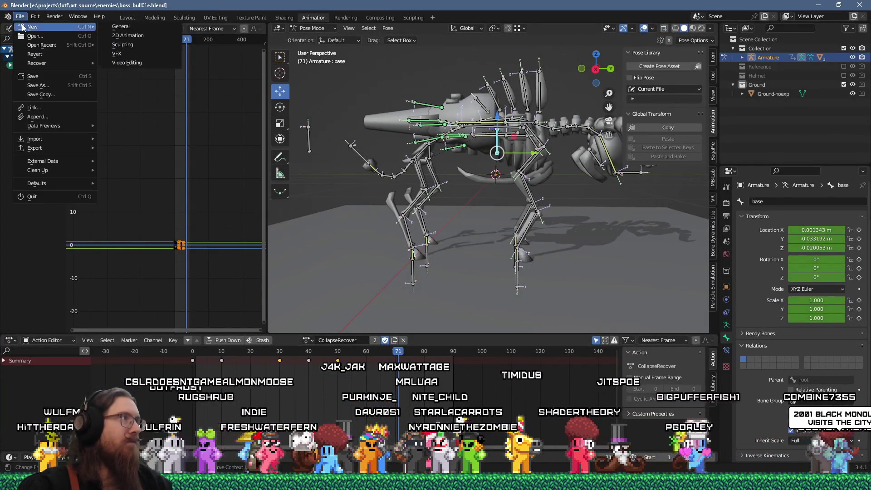
{"action": "left_click", "coordinate": [120, 26]}
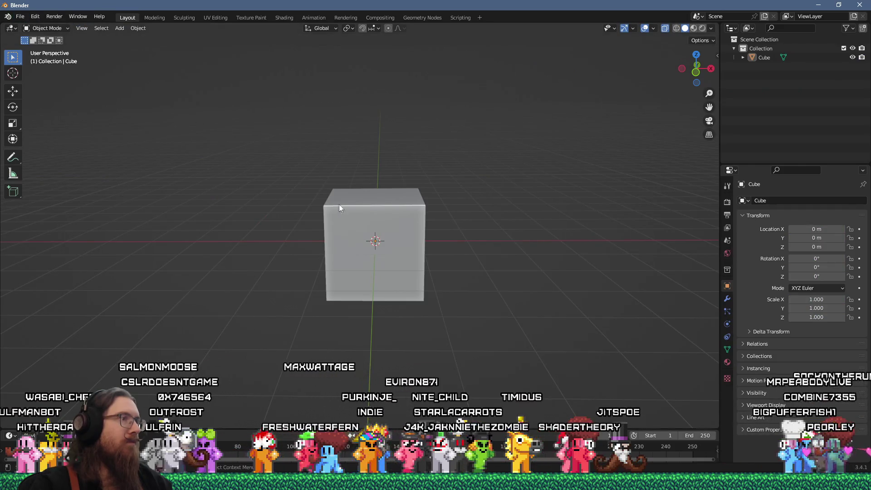
{"action": "key", "text": "Delete"}
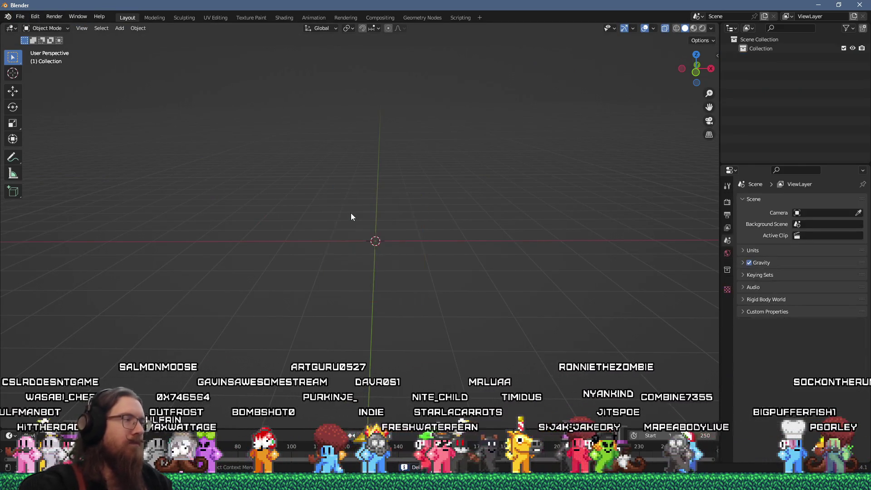
- Start a glTF 2.0 export and point the file browser at the recent no_git folder
{"action": "left_click", "coordinate": [20, 16]}
{"action": "mouse_move", "coordinate": [43, 148]}
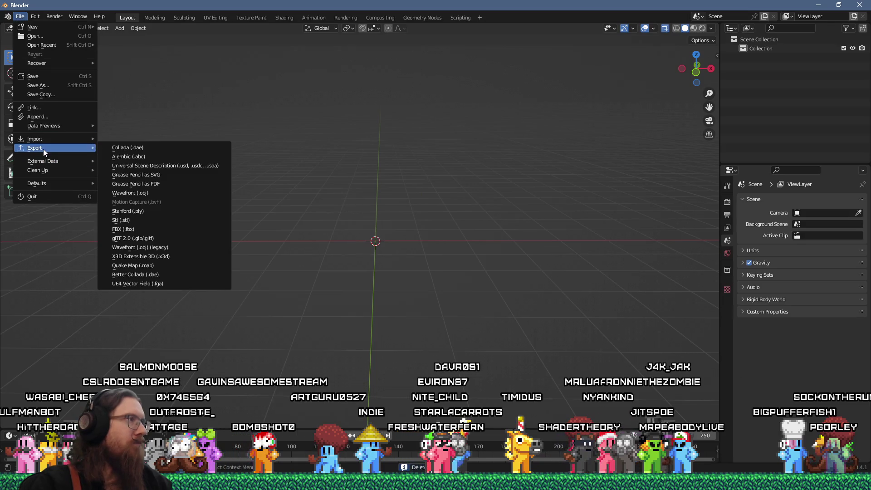
{"action": "left_click", "coordinate": [148, 240]}
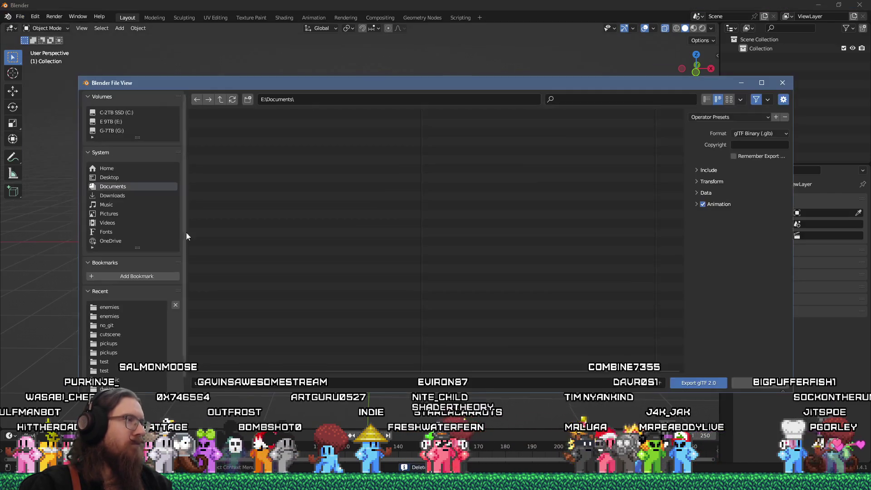
{"action": "left_click", "coordinate": [296, 99]}
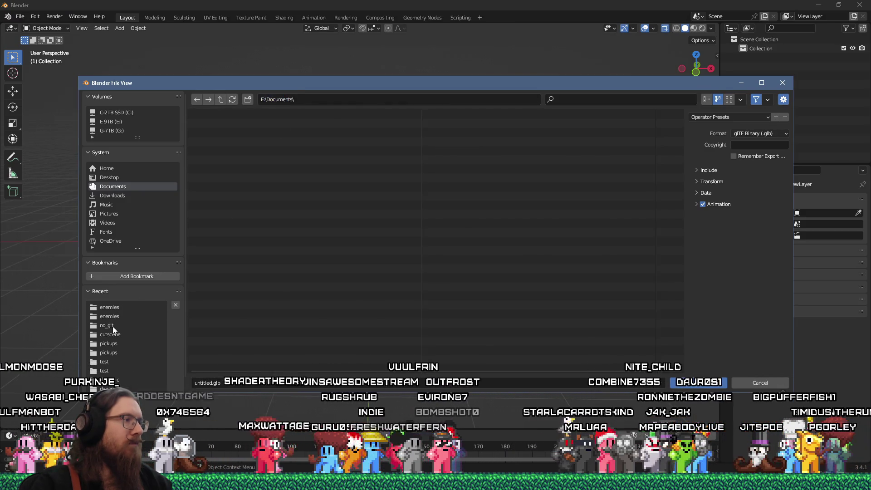
{"action": "double_click", "coordinate": [109, 325]}
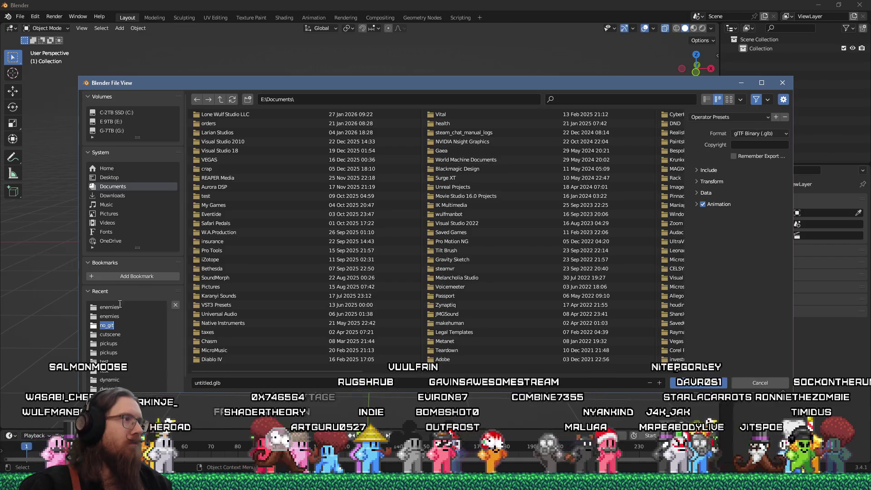
{"action": "double_click", "coordinate": [101, 325]}
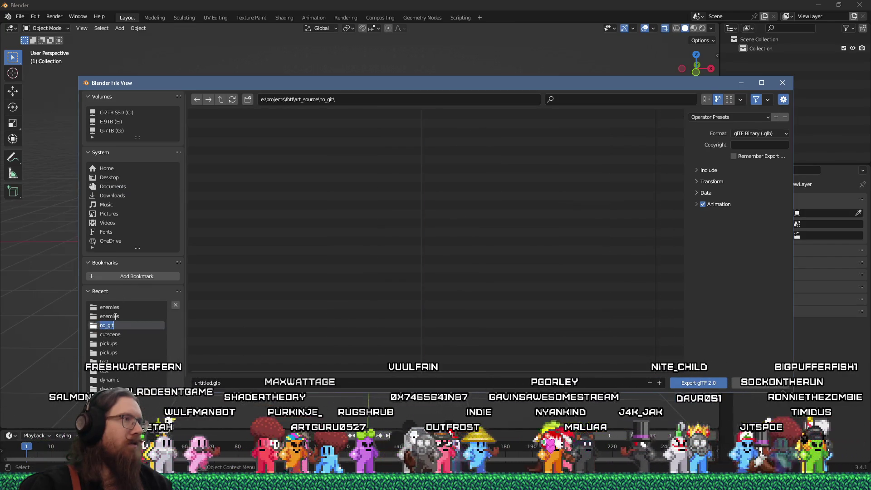
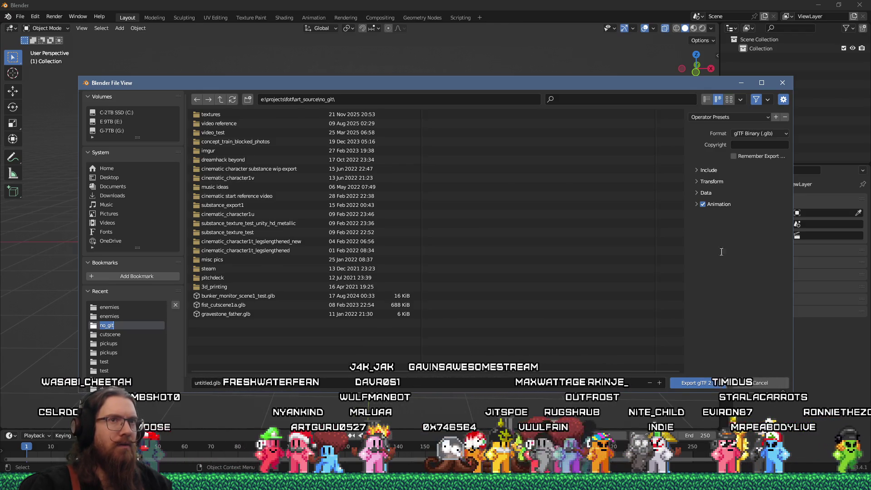
- Cancel the export and import CityLevel_Start.gltf from the no_git folder as glTF 2.0
{"action": "left_click", "coordinate": [782, 82]}
{"action": "left_click", "coordinate": [20, 16]}
{"action": "mouse_move", "coordinate": [37, 139]}
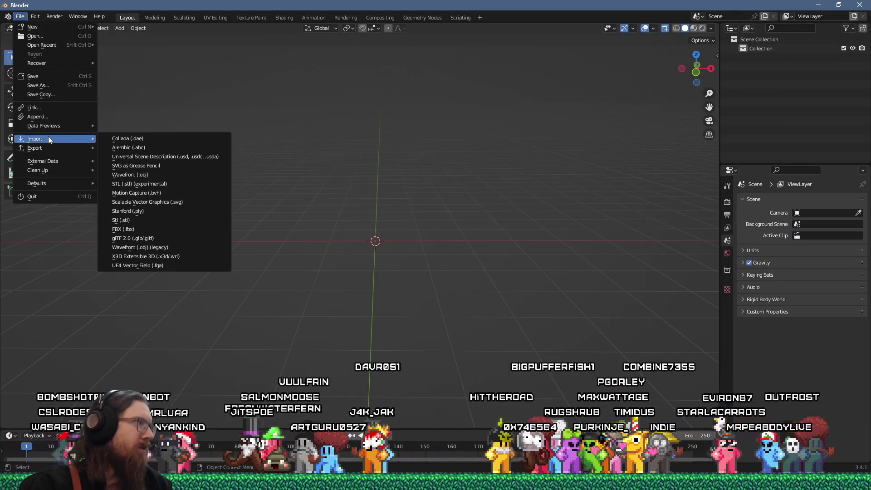
{"action": "left_click", "coordinate": [161, 230]}
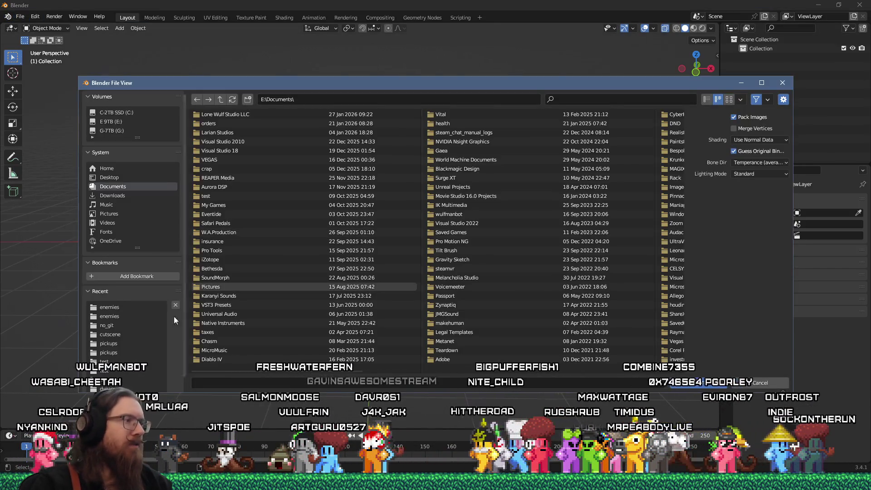
{"action": "scroll", "coordinate": [129, 348], "scroll_direction": "down", "scroll_amount": 1}
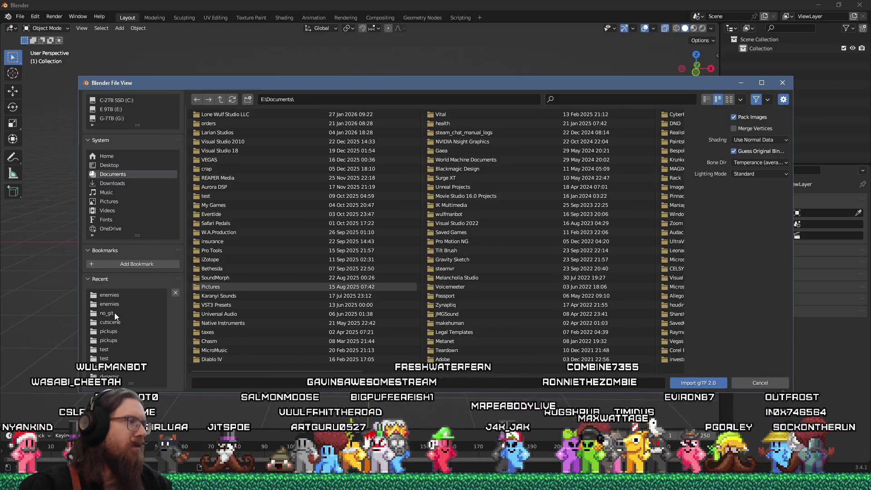
{"action": "left_click", "coordinate": [113, 313]}
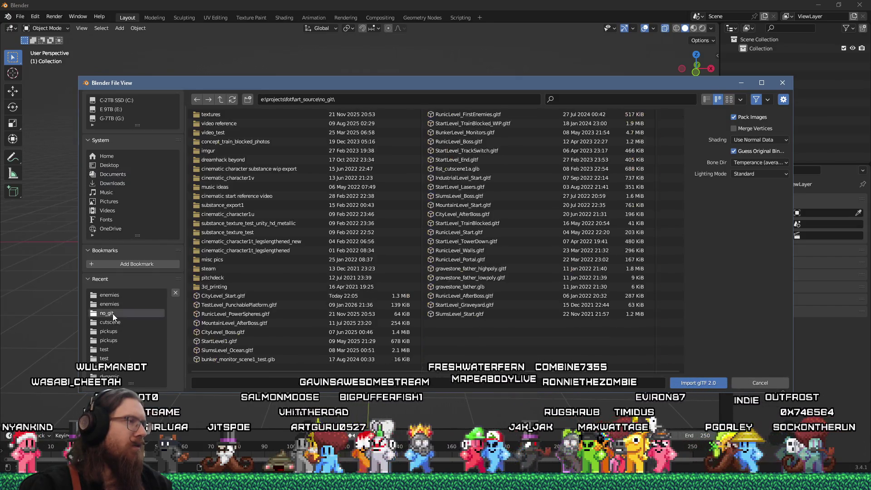
{"action": "left_click", "coordinate": [282, 296]}
{"action": "left_click", "coordinate": [701, 383]}
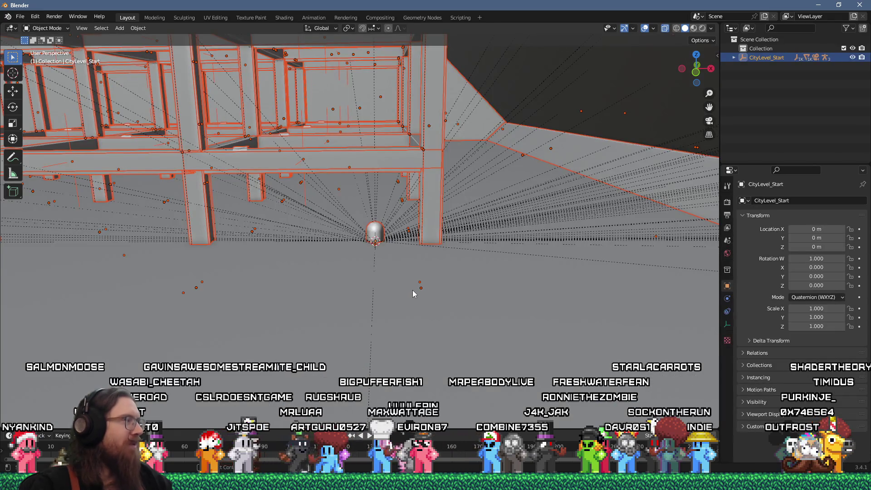
- Put the CityLevel_Start city into a new collection named Ref
{"action": "scroll", "coordinate": [413, 294], "scroll_direction": "down", "scroll_amount": 10}
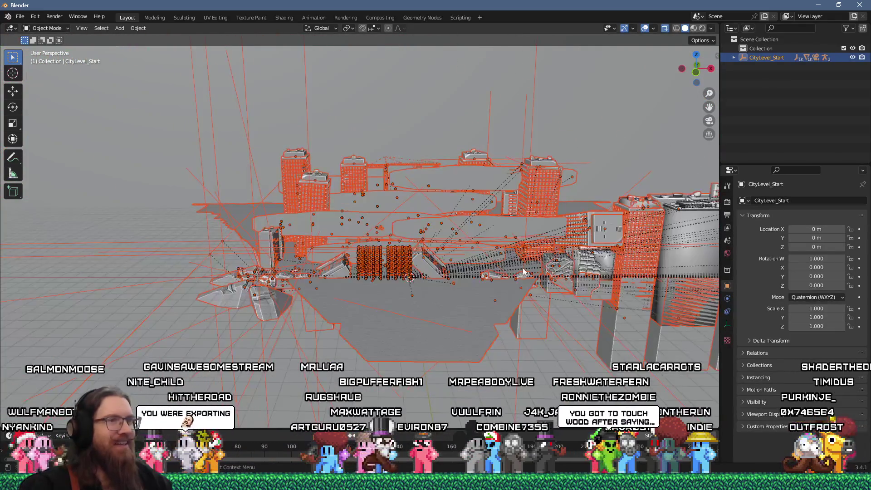
{"action": "scroll", "coordinate": [523, 272], "scroll_direction": "up", "scroll_amount": 8}
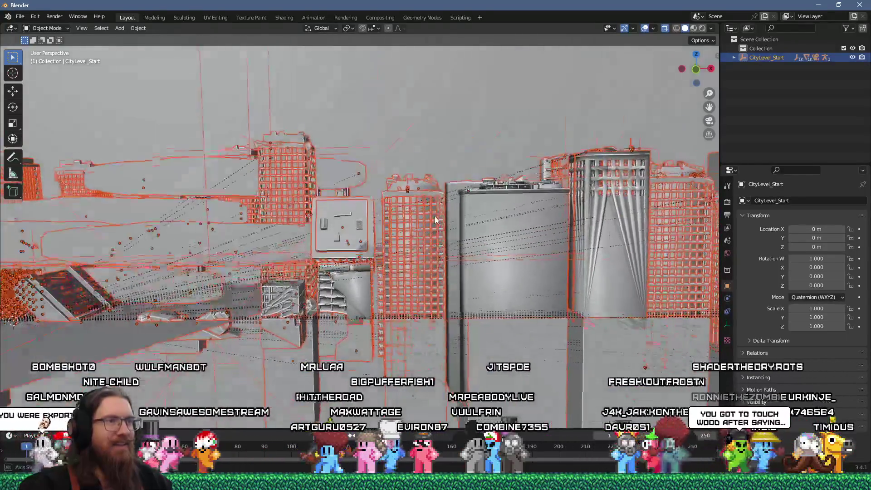
{"action": "left_click_drag", "start_coordinate": [434, 220], "coordinate": [257, 227]}
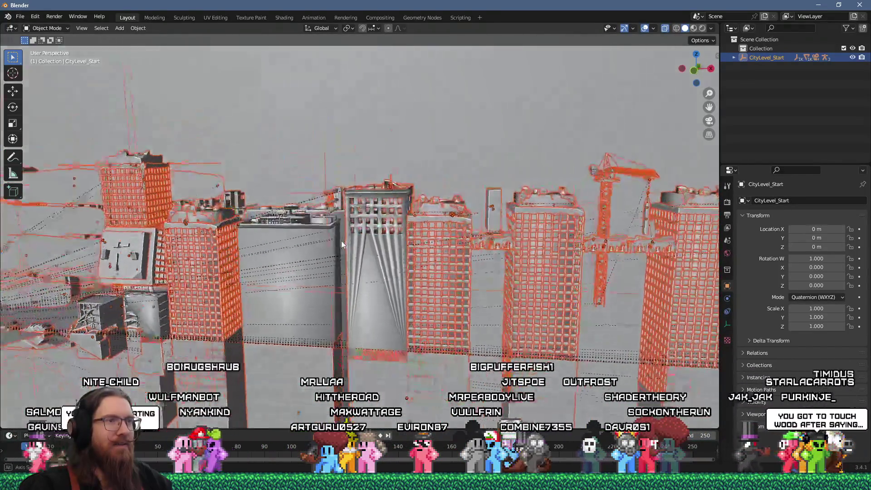
{"action": "scroll", "coordinate": [343, 241], "scroll_direction": "up", "scroll_amount": 6}
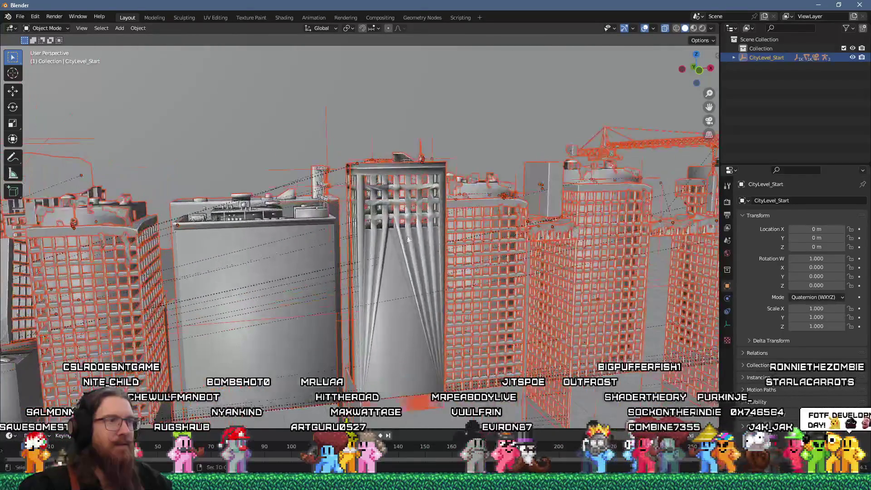
{"action": "left_click_drag", "start_coordinate": [407, 239], "coordinate": [313, 249]}
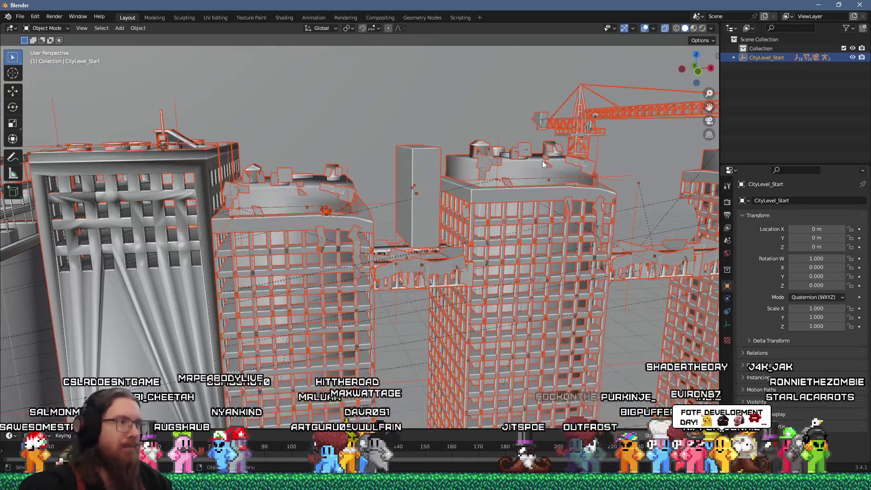
{"action": "key", "text": "m"}
{"action": "left_click", "coordinate": [542, 162]}
{"action": "type", "text": "Ref"}
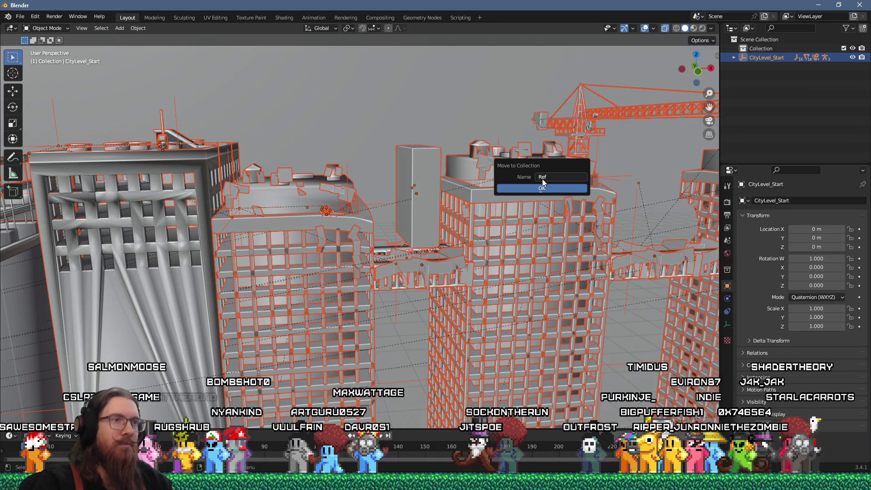
{"action": "left_click", "coordinate": [541, 188]}
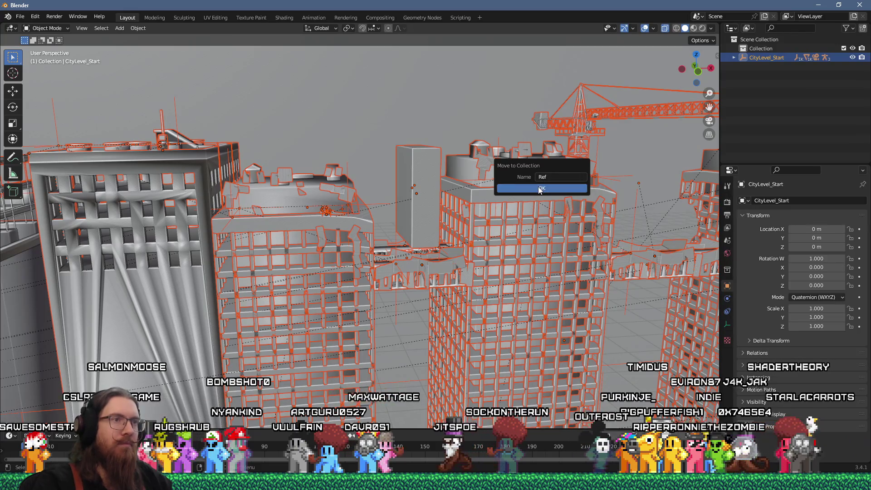
- Turn on snapping, check the Snap To options, and move the city to X −29 m, Z 23 m
{"action": "key", "text": "Home"}
{"action": "scroll", "coordinate": [464, 205], "scroll_direction": "down", "scroll_amount": 3}
{"action": "scroll", "coordinate": [443, 212], "scroll_direction": "down", "scroll_amount": 4}
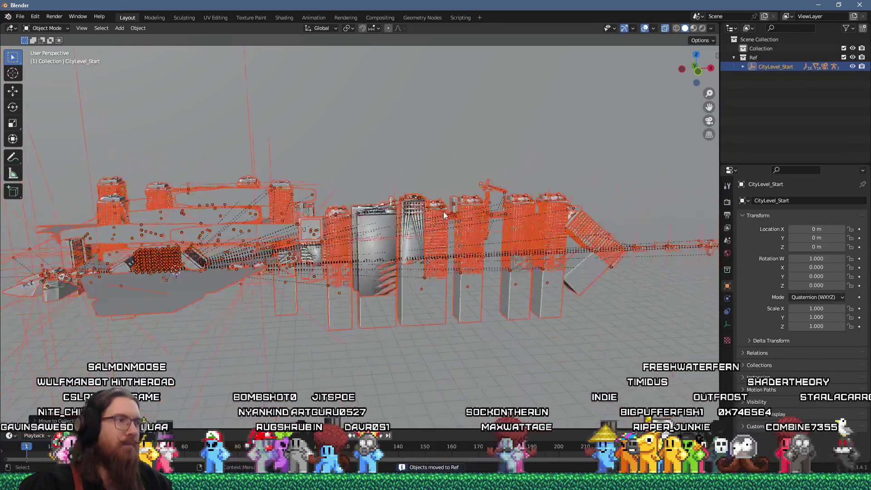
{"action": "scroll", "coordinate": [303, 148], "scroll_direction": "up", "scroll_amount": 3}
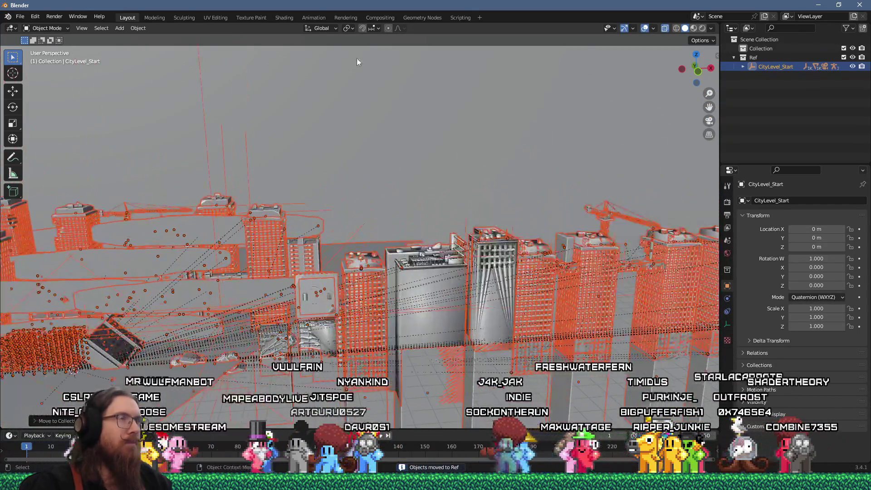
{"action": "left_click", "coordinate": [362, 28]}
{"action": "left_click", "coordinate": [378, 28]}
{"action": "left_click", "coordinate": [380, 28]}
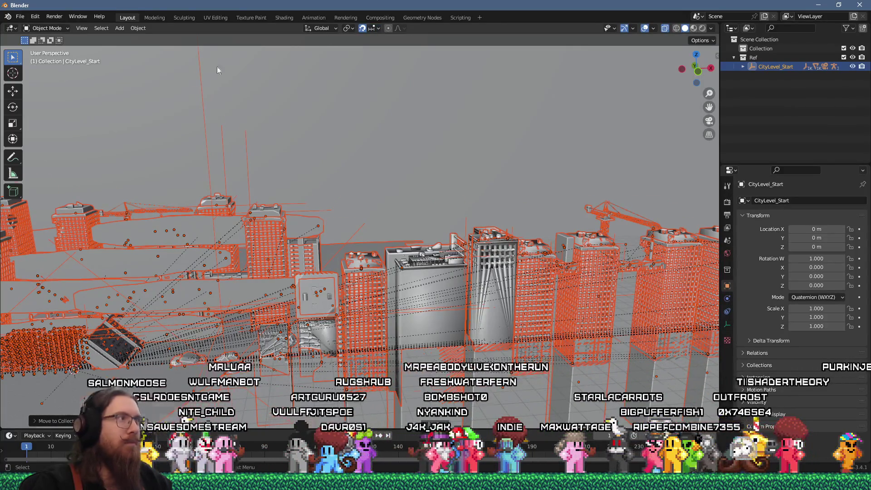
{"action": "scroll", "coordinate": [231, 64], "scroll_direction": "down", "scroll_amount": 3}
{"action": "mouse_move", "coordinate": [154, 237]}
{"action": "left_mouse_down"}
{"action": "mouse_move", "coordinate": [510, 297]}
{"action": "mouse_move", "coordinate": [655, 264]}
{"action": "mouse_move", "coordinate": [134, 192]}
{"action": "left_mouse_up"}
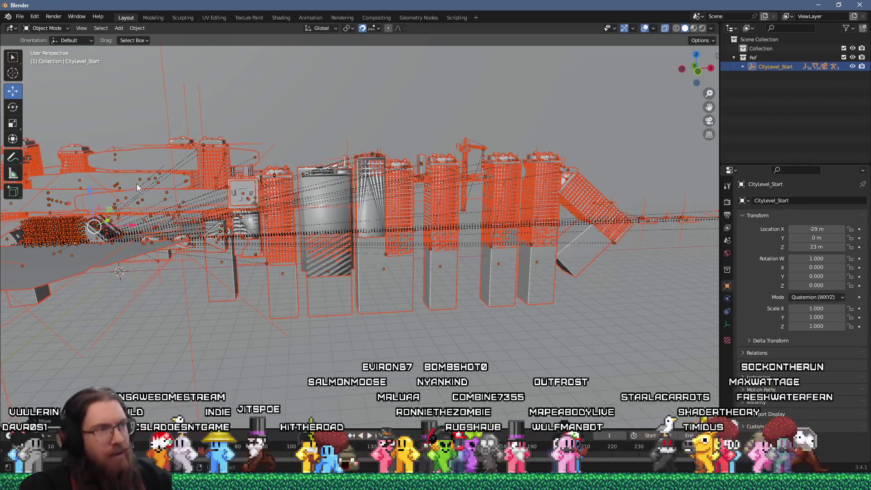
- Reset the city's location to the origin and check the snap and overlay options
{"action": "key", "text": "alt+g"}
{"action": "left_click", "coordinate": [376, 28]}
{"action": "left_click", "coordinate": [376, 29]}
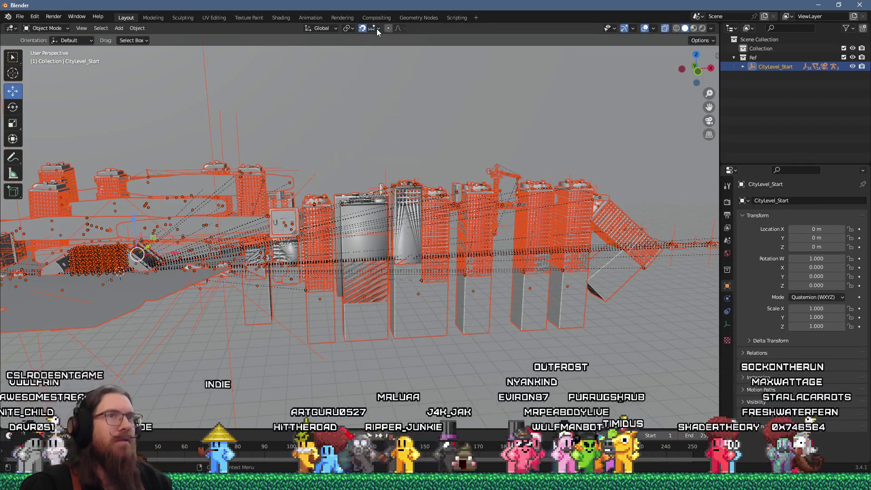
{"action": "left_click", "coordinate": [377, 29]}
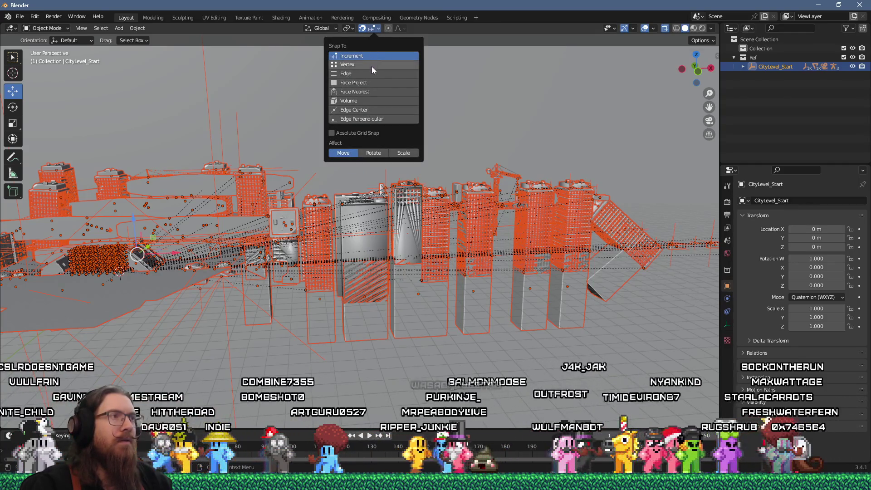
{"action": "left_click", "coordinate": [652, 29]}
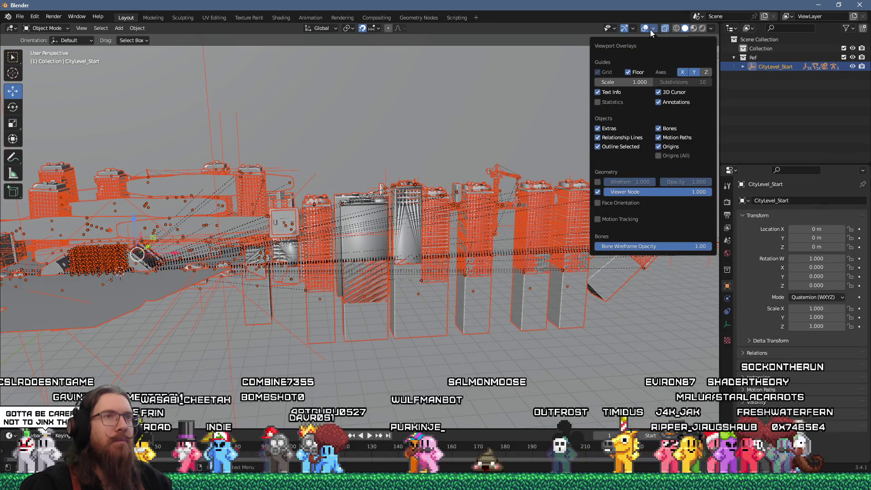
{"action": "mouse_move", "coordinate": [342, 134]}
{"action": "left_mouse_down"}
{"action": "mouse_move", "coordinate": [331, 138]}
{"action": "mouse_move", "coordinate": [380, 158]}
{"action": "left_mouse_up"}
{"action": "scroll", "coordinate": [380, 158], "scroll_direction": "down", "scroll_amount": 2}
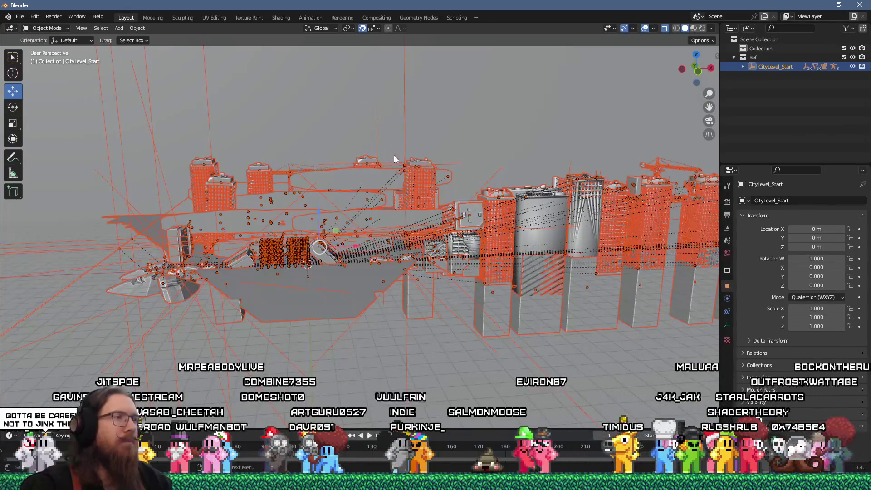
- Move the city along X to −312 m, then reposition it to X −207 m
{"action": "key", "text": "g"}
{"action": "key", "text": "x"}
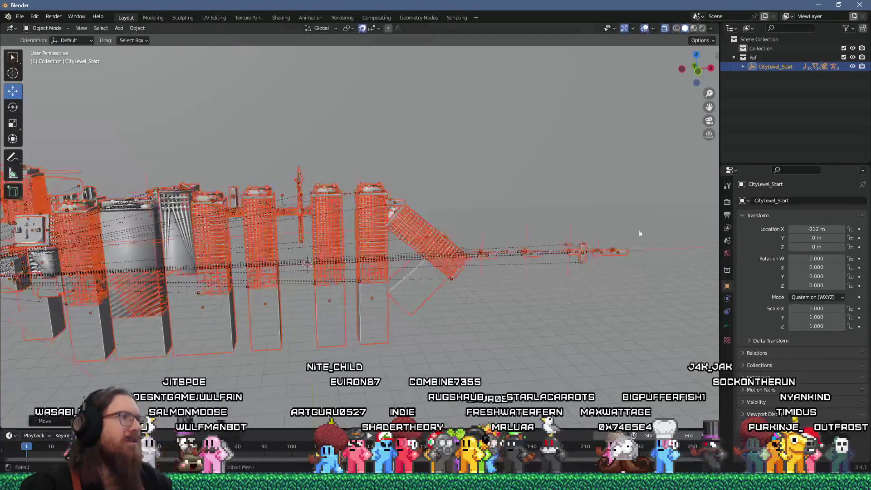
{"action": "left_click", "coordinate": [446, 232]}
{"action": "scroll", "coordinate": [446, 232], "scroll_direction": "down", "scroll_amount": 3}
{"action": "left_click_drag", "start_coordinate": [418, 221], "coordinate": [500, 213]}
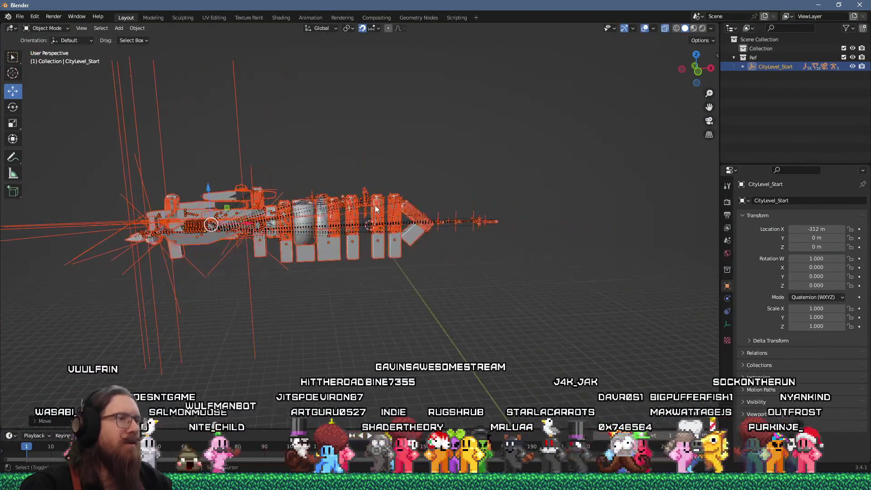
{"action": "left_click_drag", "start_coordinate": [226, 209], "coordinate": [321, 211]}
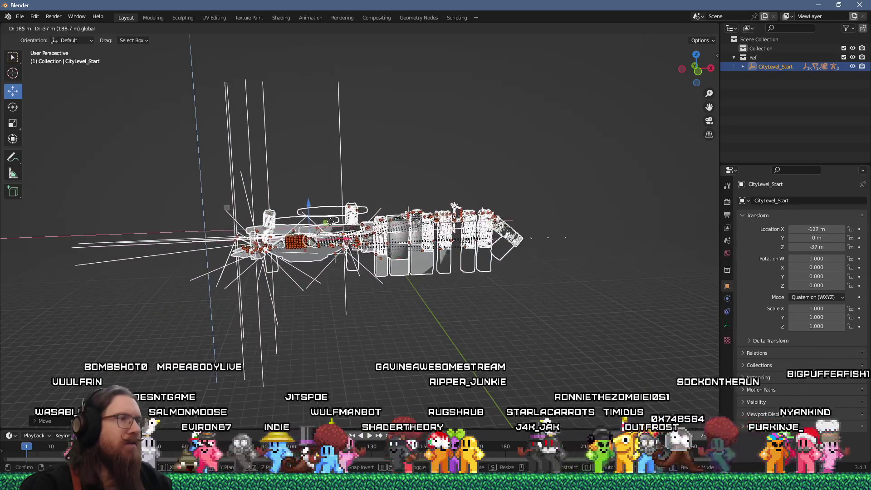
{"action": "left_click", "coordinate": [338, 218]}
{"action": "scroll", "coordinate": [359, 210], "scroll_direction": "up", "scroll_amount": 4}
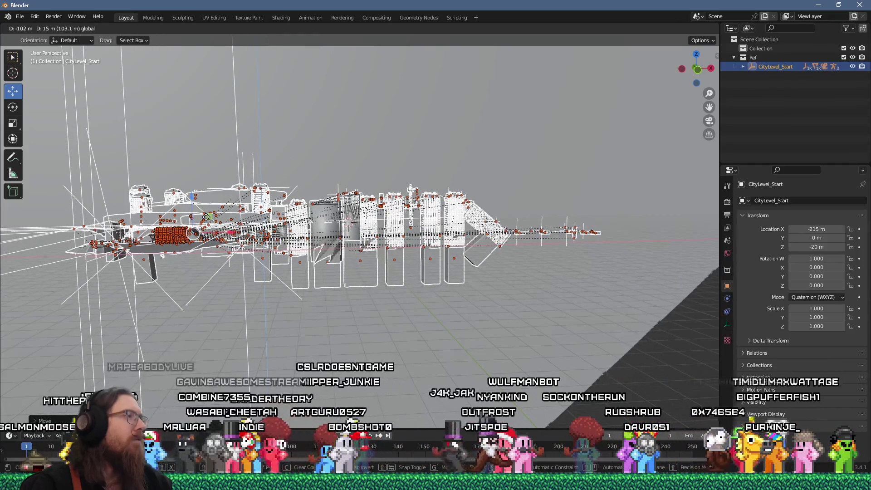
{"action": "left_click", "coordinate": [232, 234]}
- Shift the city along X to −240 m, then move it freely to X −261 m, Z −51 m
{"action": "key", "text": "g"}
{"action": "key", "text": "x"}
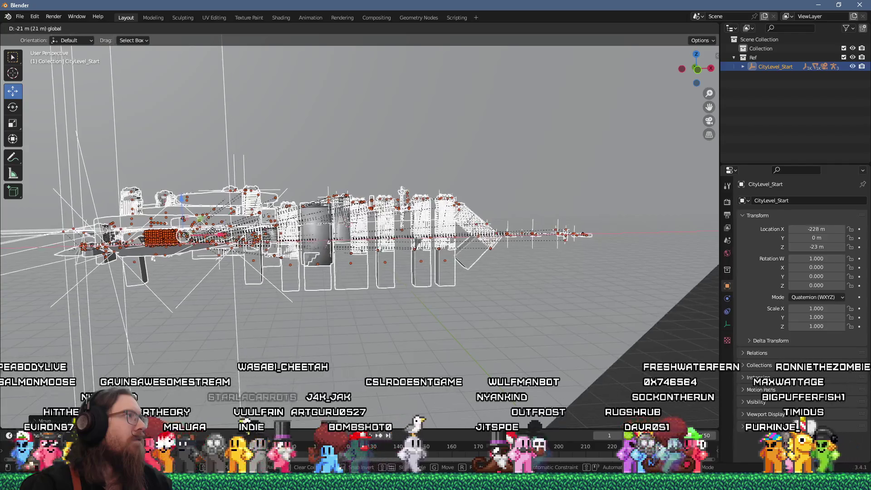
{"action": "left_click", "coordinate": [203, 231]}
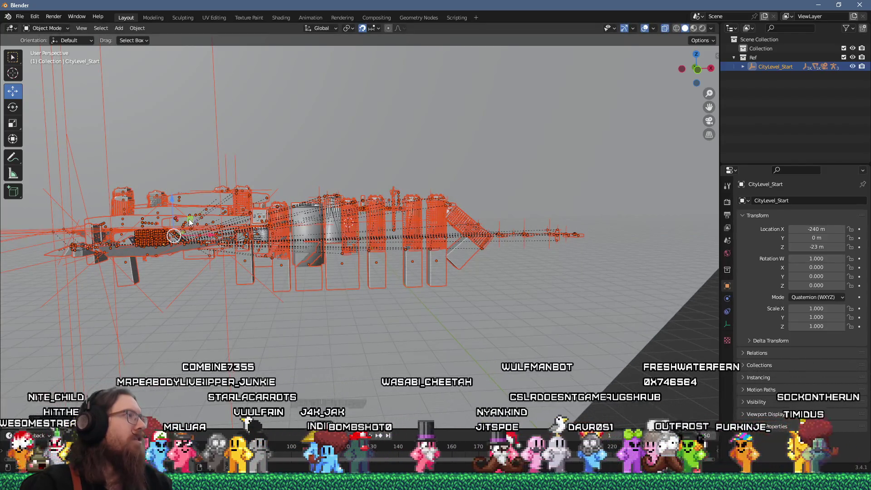
{"action": "key", "text": "g"}
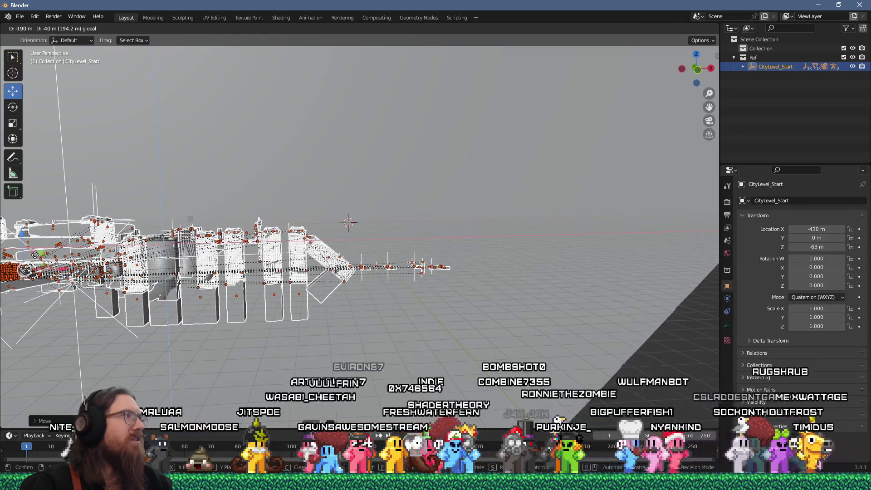
{"action": "left_click", "coordinate": [36, 257]}
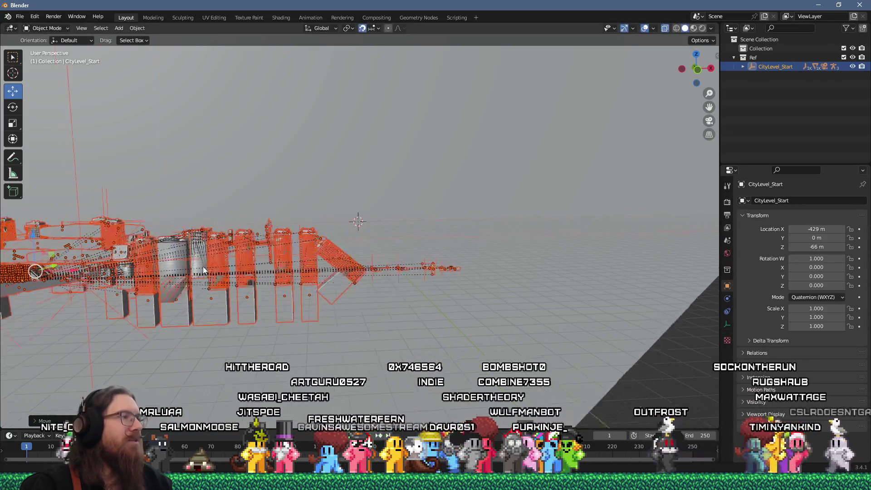
{"action": "scroll", "coordinate": [344, 236], "scroll_direction": "up", "scroll_amount": 5}
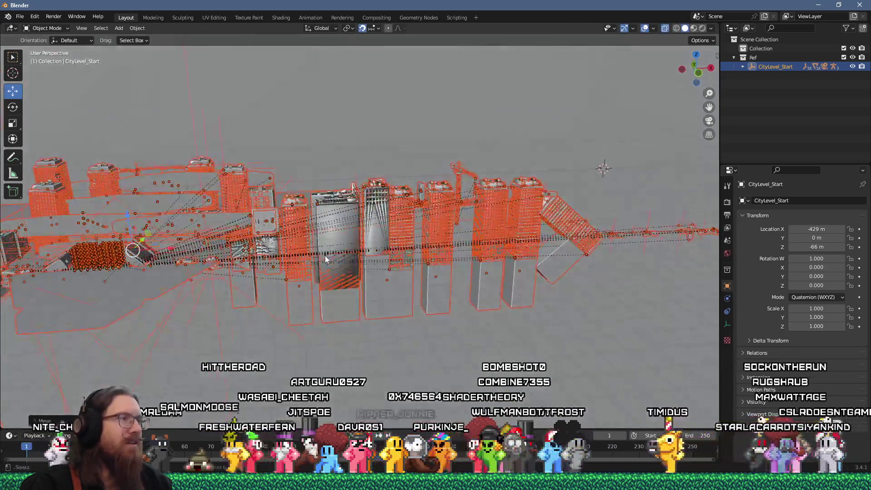
{"action": "scroll", "coordinate": [325, 255], "scroll_direction": "down", "scroll_amount": 3}
{"action": "mouse_move", "coordinate": [324, 254]}
{"action": "left_mouse_down"}
{"action": "mouse_move", "coordinate": [308, 269]}
{"action": "mouse_move", "coordinate": [109, 223]}
{"action": "mouse_move", "coordinate": [326, 214]}
{"action": "mouse_move", "coordinate": [322, 203]}
{"action": "mouse_move", "coordinate": [220, 232]}
{"action": "mouse_move", "coordinate": [134, 227]}
{"action": "left_mouse_up"}
{"action": "scroll", "coordinate": [153, 207], "scroll_direction": "up", "scroll_amount": 8}
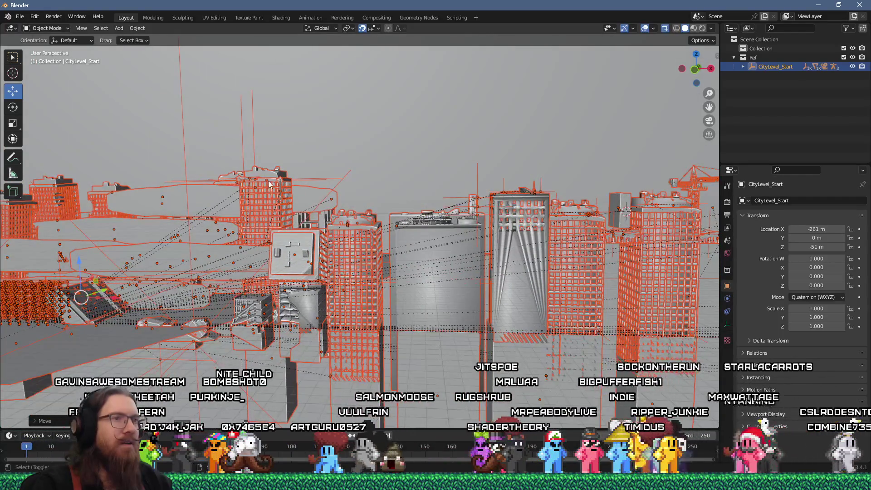
- Reset the view with Shift+C and orbit until the floor grid and city model show
{"action": "key", "text": "shift+c"}
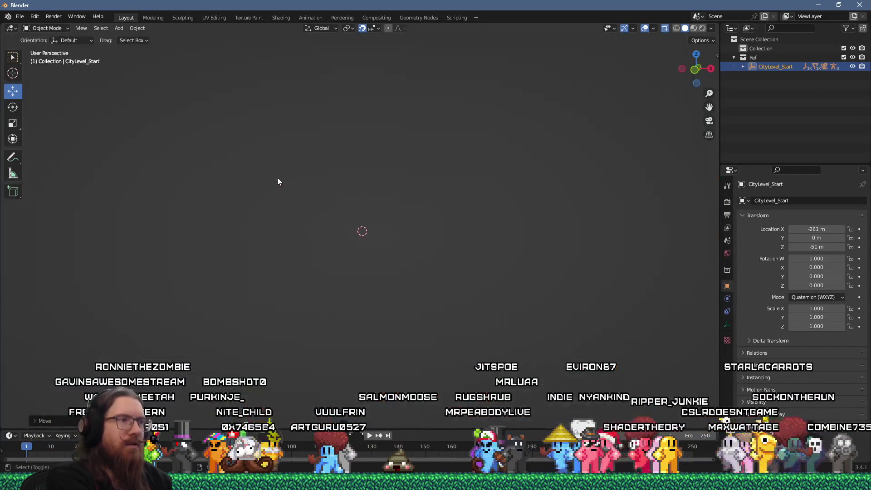
{"action": "scroll", "coordinate": [295, 189], "scroll_direction": "up", "scroll_amount": 4}
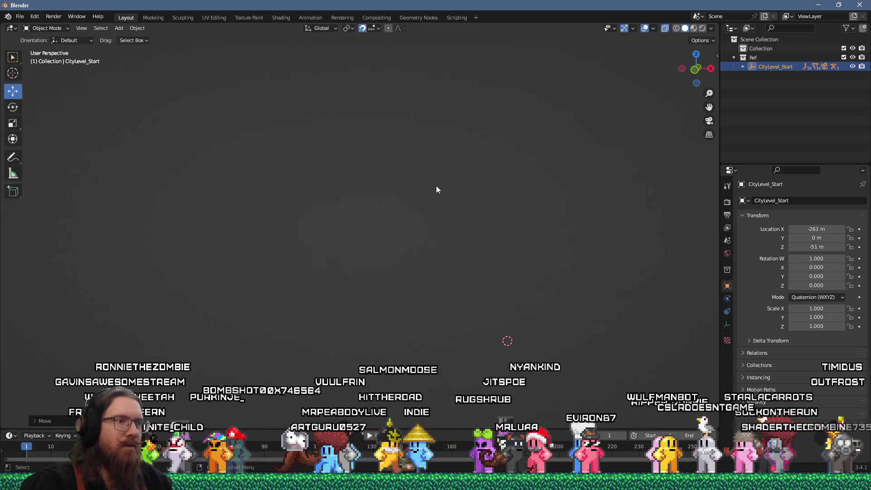
{"action": "mouse_move", "coordinate": [471, 246]}
{"action": "left_mouse_down"}
{"action": "mouse_move", "coordinate": [431, 255]}
{"action": "mouse_move", "coordinate": [292, 243]}
{"action": "mouse_move", "coordinate": [476, 233]}
{"action": "mouse_move", "coordinate": [465, 241]}
{"action": "left_mouse_up"}
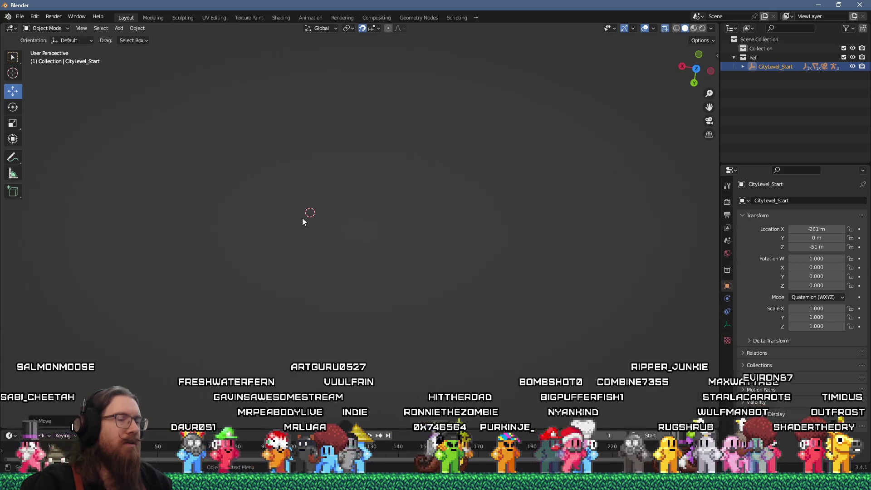
{"action": "scroll", "coordinate": [287, 168], "scroll_direction": "down", "scroll_amount": 3}
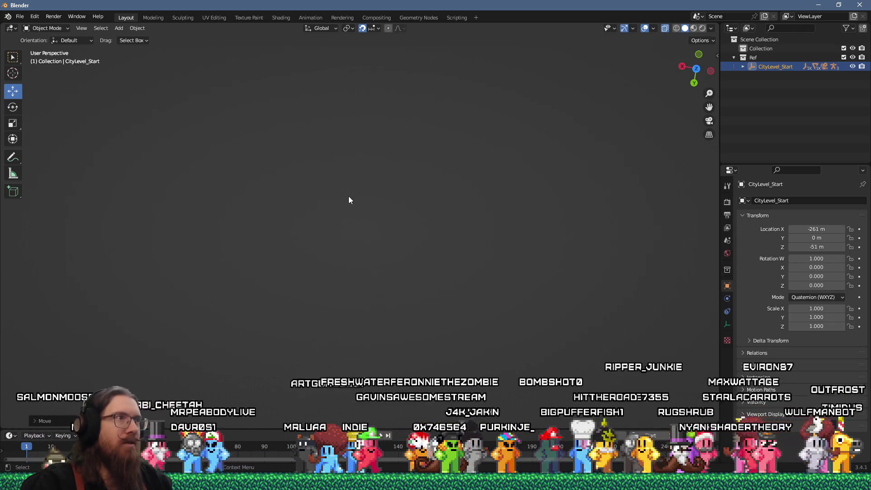
{"action": "left_click_drag", "start_coordinate": [300, 217], "coordinate": [398, 271]}
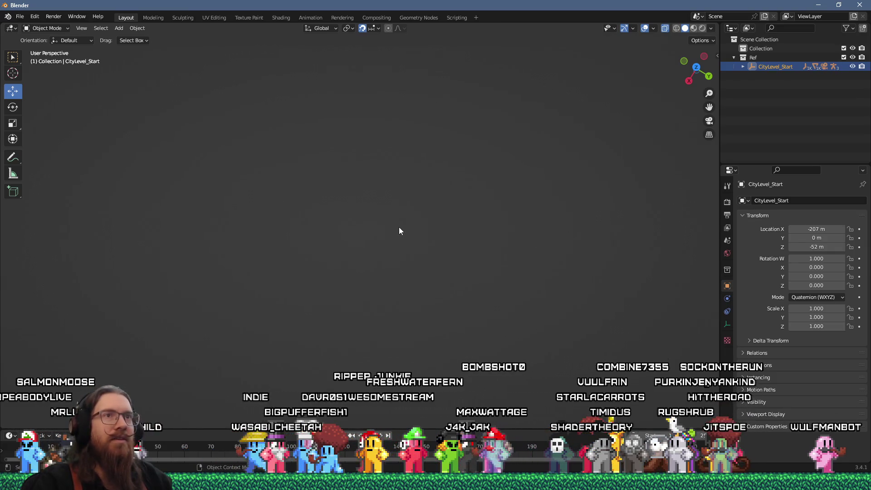
{"action": "mouse_move", "coordinate": [399, 227]}
{"action": "left_mouse_down"}
{"action": "mouse_move", "coordinate": [377, 159]}
{"action": "mouse_move", "coordinate": [443, 96]}
{"action": "left_mouse_up"}
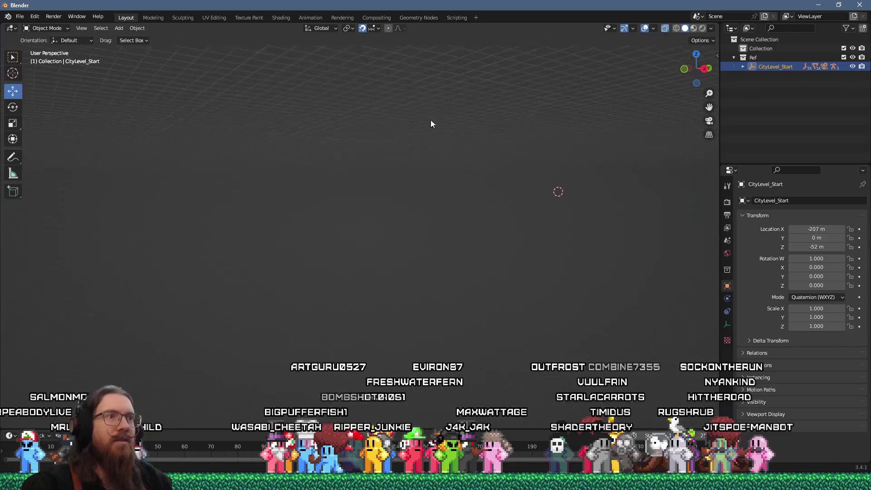
{"action": "mouse_move", "coordinate": [401, 208]}
{"action": "left_mouse_down"}
{"action": "mouse_move", "coordinate": [363, 237]}
{"action": "mouse_move", "coordinate": [349, 224]}
{"action": "left_mouse_up"}
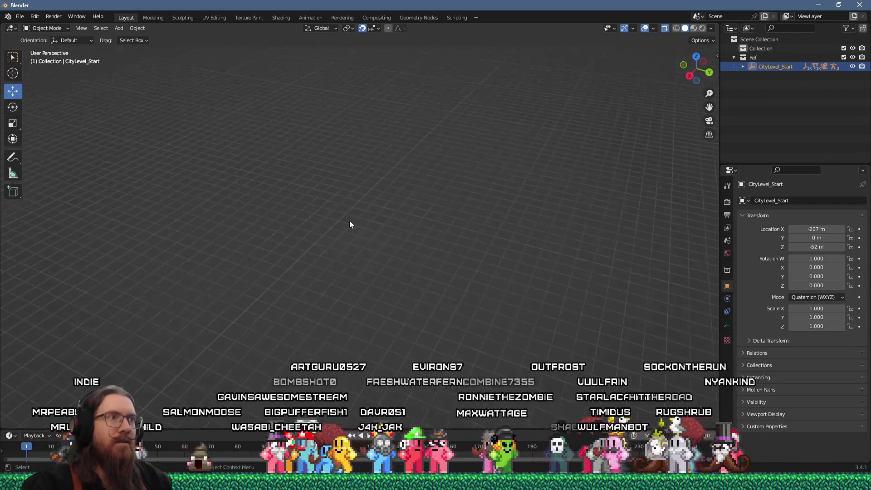
{"action": "mouse_move", "coordinate": [161, 176]}
{"action": "left_mouse_down"}
{"action": "mouse_move", "coordinate": [491, 175]}
{"action": "mouse_move", "coordinate": [461, 162]}
{"action": "mouse_move", "coordinate": [276, 176]}
{"action": "mouse_move", "coordinate": [313, 169]}
{"action": "mouse_move", "coordinate": [295, 219]}
{"action": "mouse_move", "coordinate": [391, 225]}
{"action": "mouse_move", "coordinate": [382, 241]}
{"action": "mouse_move", "coordinate": [366, 191]}
{"action": "left_mouse_up"}
- Move the CityLevel_Start reference along X to −261 m
{"action": "scroll", "coordinate": [338, 164], "scroll_direction": "up", "scroll_amount": 5}
{"action": "scroll", "coordinate": [330, 168], "scroll_direction": "down", "scroll_amount": 5}
{"action": "scroll", "coordinate": [305, 219], "scroll_direction": "down", "scroll_amount": 2}
{"action": "scroll", "coordinate": [363, 188], "scroll_direction": "up", "scroll_amount": 5}
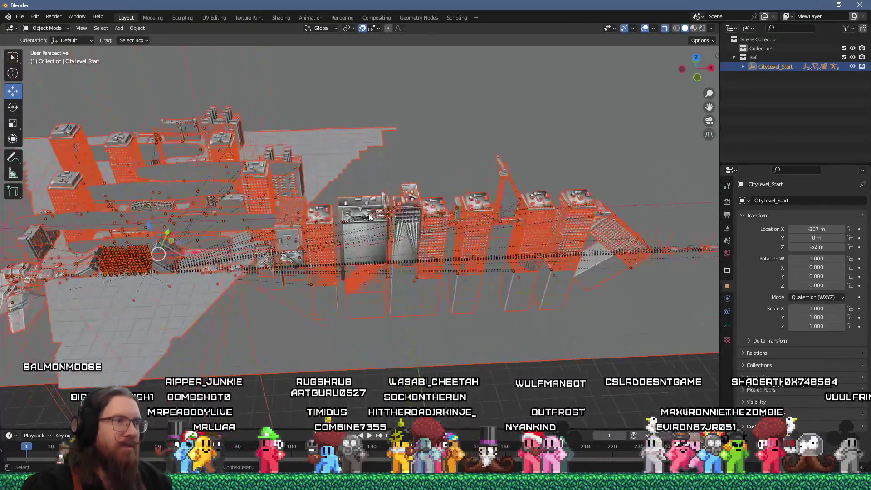
{"action": "scroll", "coordinate": [364, 182], "scroll_direction": "up", "scroll_amount": 4}
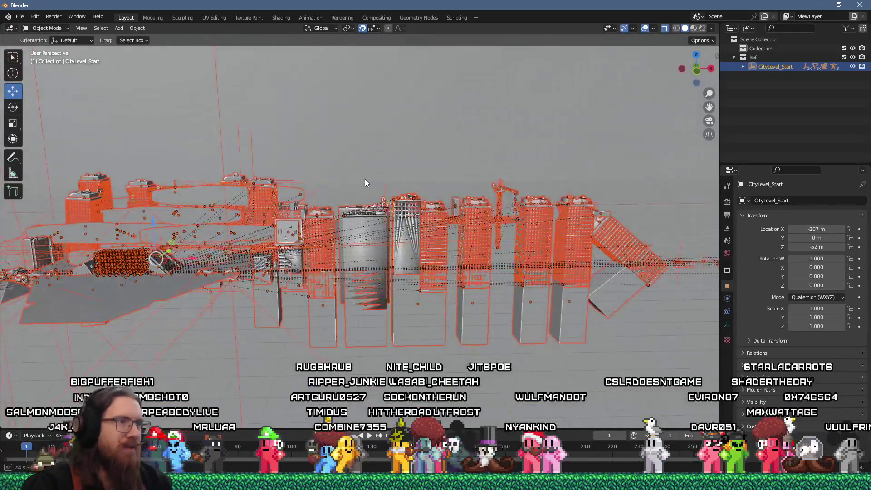
{"action": "mouse_move", "coordinate": [368, 183]}
{"action": "left_mouse_down"}
{"action": "mouse_move", "coordinate": [339, 207]}
{"action": "mouse_move", "coordinate": [465, 223]}
{"action": "left_mouse_up"}
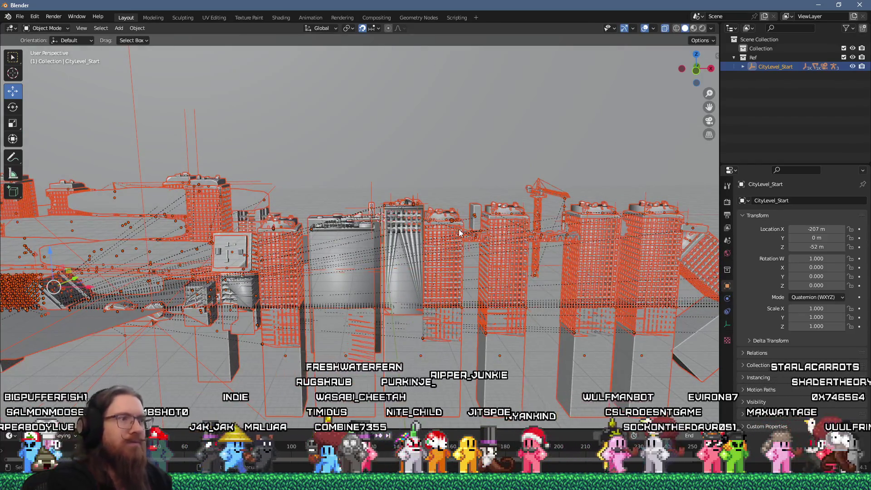
{"action": "key", "text": "g"}
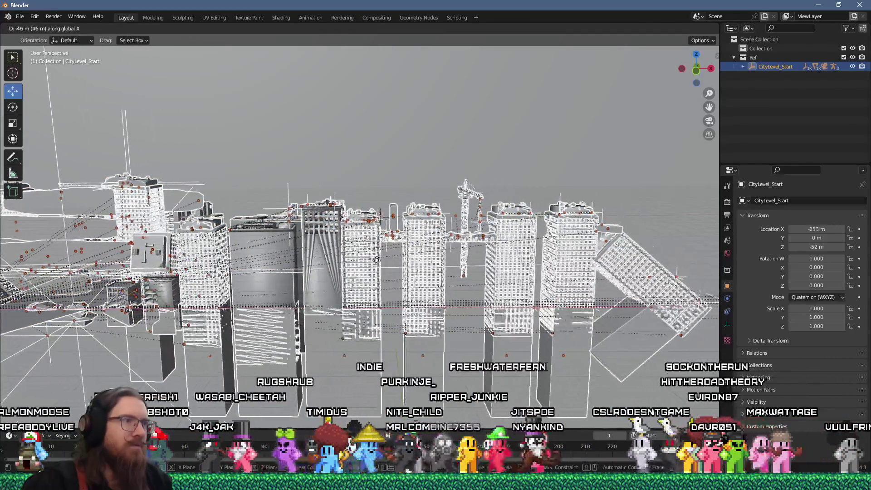
{"action": "left_click", "coordinate": [366, 262]}
{"action": "scroll", "coordinate": [417, 234], "scroll_direction": "up", "scroll_amount": 3}
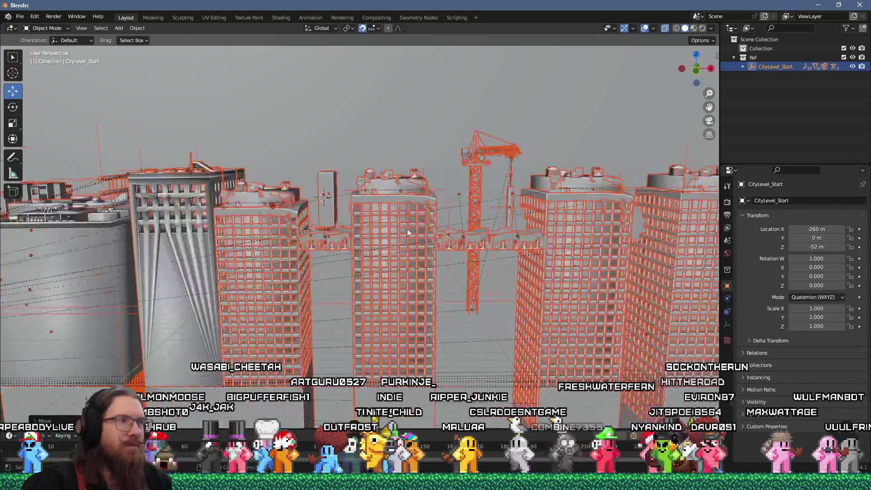
{"action": "scroll", "coordinate": [309, 152], "scroll_direction": "up", "scroll_amount": 3}
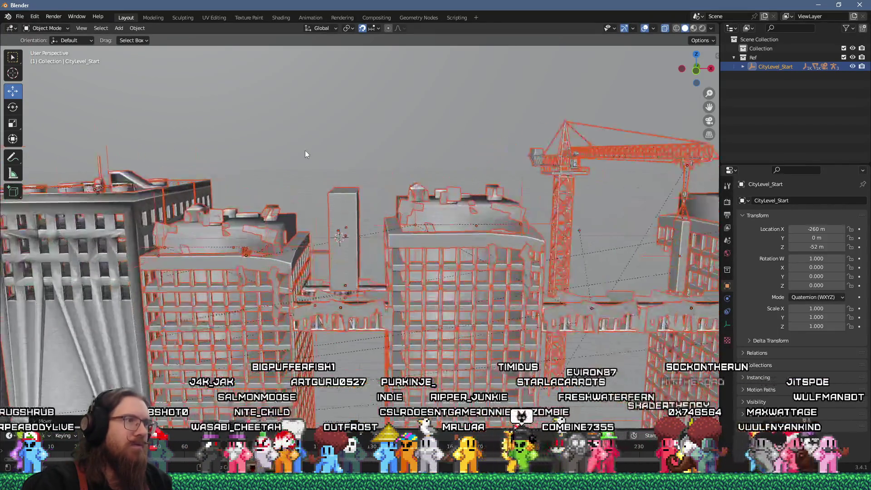
{"action": "left_click_drag", "start_coordinate": [317, 148], "coordinate": [320, 145]}
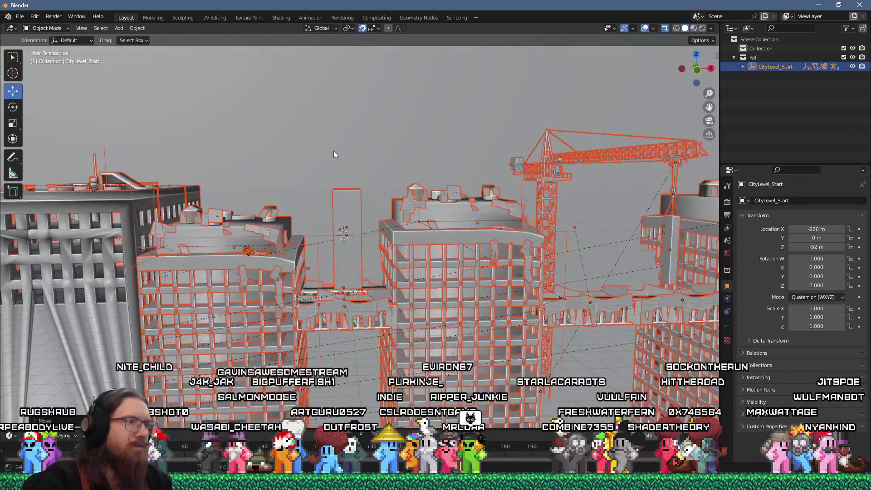
{"action": "key", "text": "ctrl+z"}
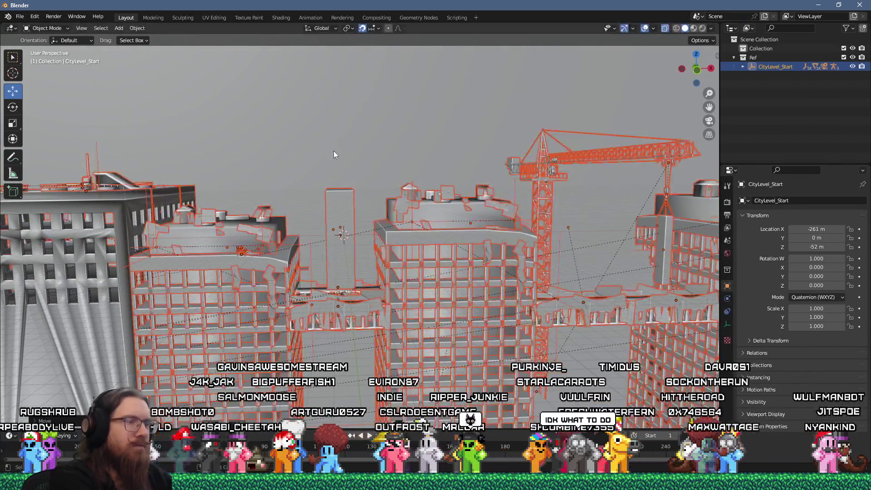
- Raise the city reference along global Z to −45 m
{"action": "key", "text": "g"}
{"action": "key", "text": "y"}
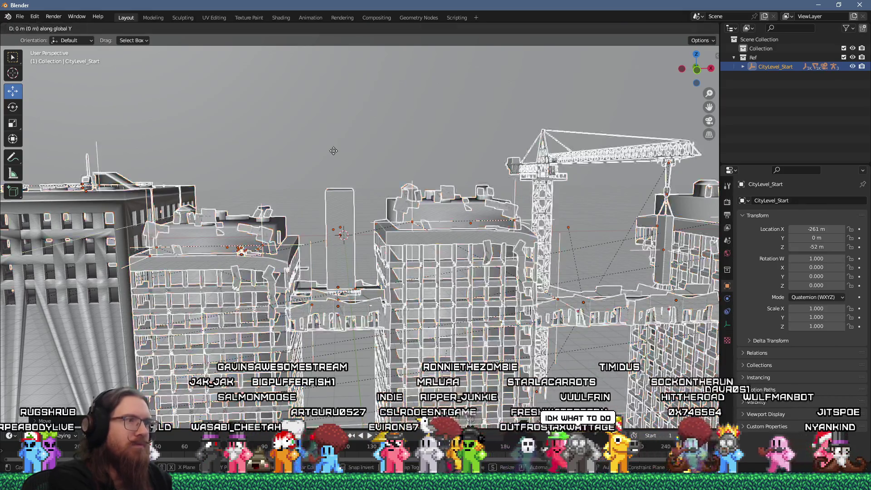
{"action": "key", "text": "Escape"}
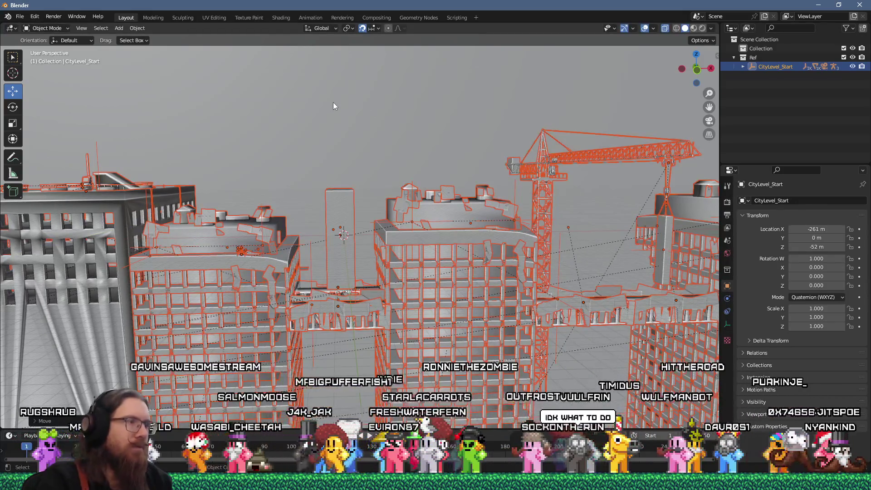
{"action": "key", "text": "g"}
{"action": "key", "text": "z"}
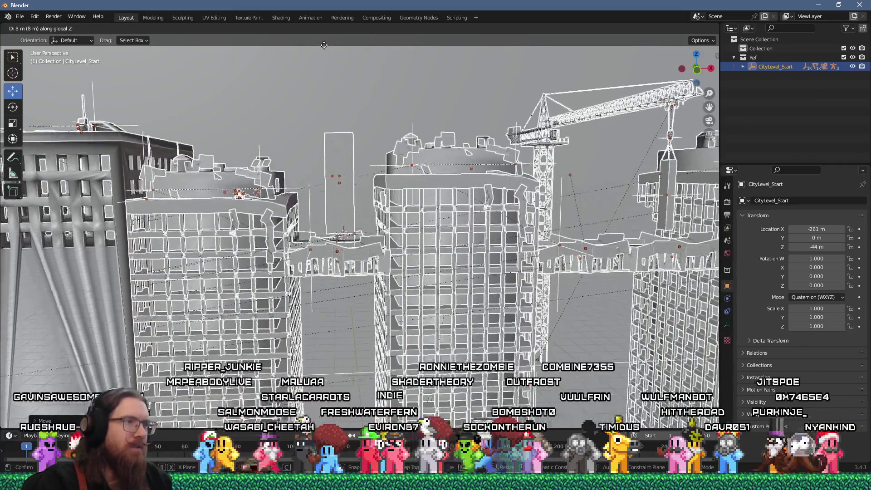
{"action": "left_click", "coordinate": [324, 48]}
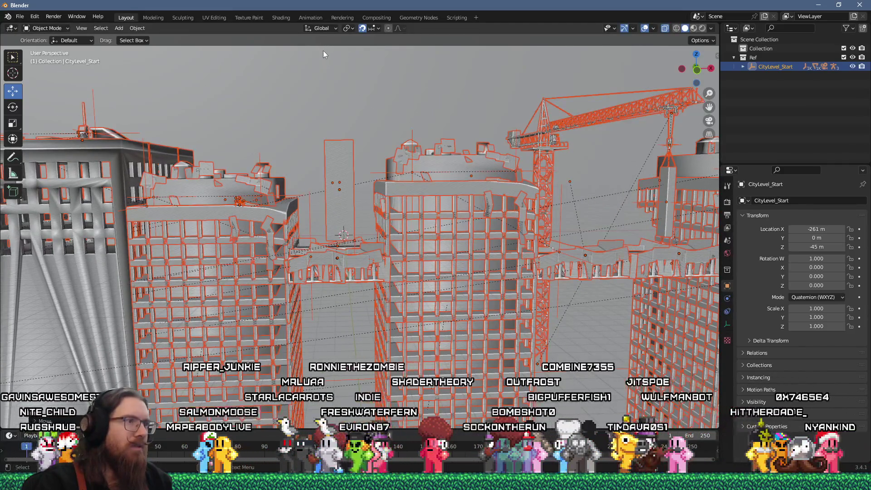
{"action": "scroll", "coordinate": [372, 156], "scroll_direction": "up", "scroll_amount": 5}
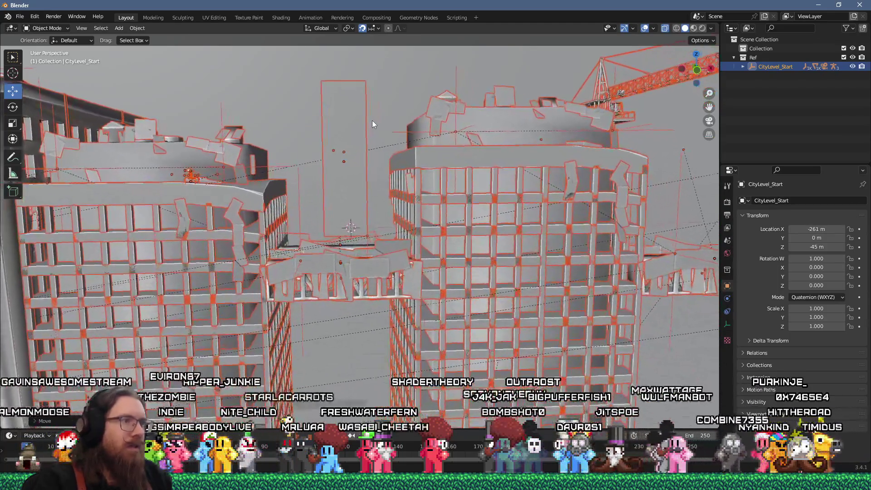
{"action": "mouse_move", "coordinate": [372, 120]}
{"action": "left_mouse_down"}
{"action": "mouse_move", "coordinate": [367, 116]}
{"action": "mouse_move", "coordinate": [393, 118]}
{"action": "mouse_move", "coordinate": [371, 120]}
{"action": "left_mouse_up"}
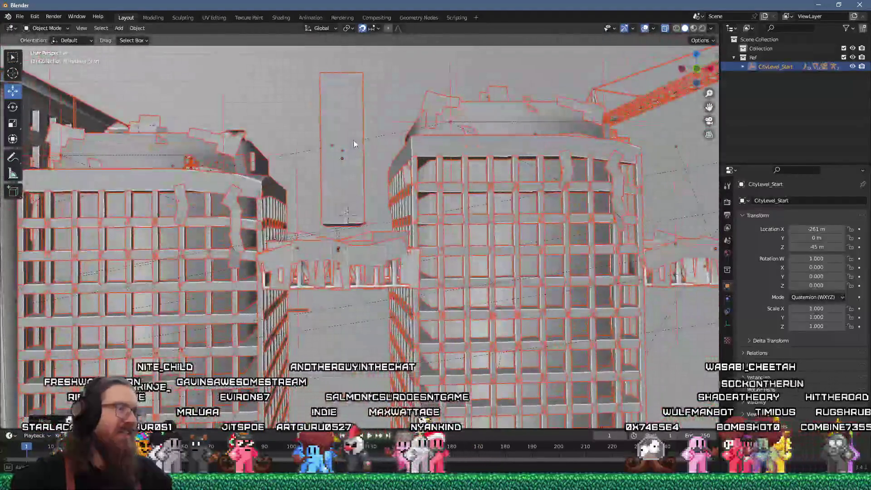
- Zoom in on the tall central tower of the CityLevel_Start reference
{"action": "scroll", "coordinate": [353, 129], "scroll_direction": "up", "scroll_amount": 3}
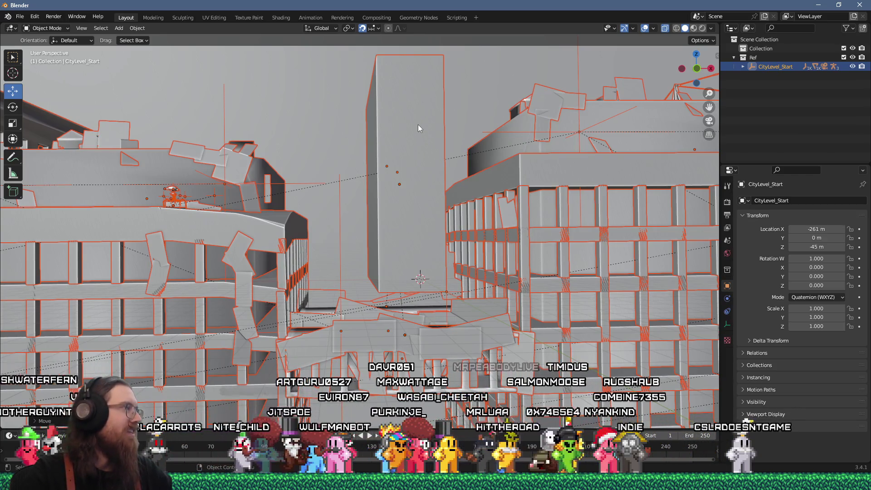
{"action": "mouse_move", "coordinate": [418, 125]}
{"action": "left_mouse_down"}
{"action": "mouse_move", "coordinate": [425, 153]}
{"action": "mouse_move", "coordinate": [406, 187]}
{"action": "mouse_move", "coordinate": [362, 183]}
{"action": "mouse_move", "coordinate": [419, 155]}
{"action": "mouse_move", "coordinate": [409, 125]}
{"action": "mouse_move", "coordinate": [384, 127]}
{"action": "left_mouse_up"}
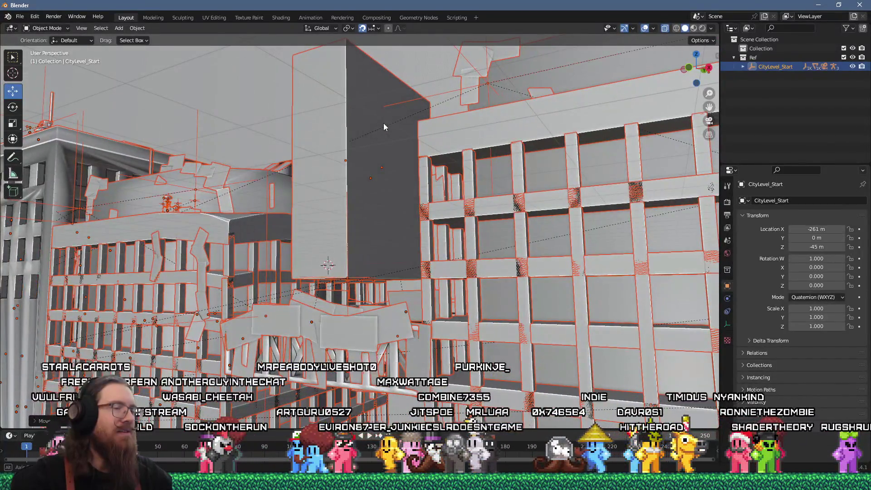
{"action": "scroll", "coordinate": [383, 124], "scroll_direction": "up", "scroll_amount": 3}
{"action": "left_click_drag", "start_coordinate": [390, 126], "coordinate": [412, 128]}
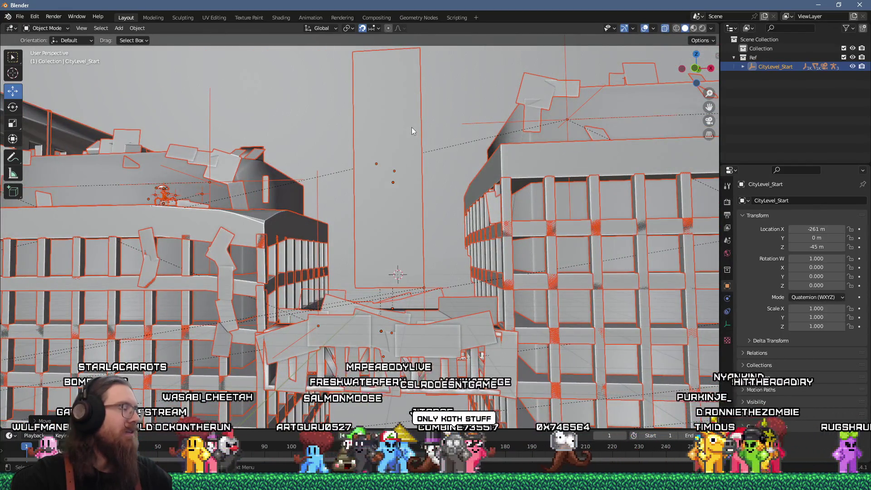
{"action": "mouse_move", "coordinate": [404, 124]}
{"action": "left_mouse_down"}
{"action": "mouse_move", "coordinate": [402, 136]}
{"action": "mouse_move", "coordinate": [436, 139]}
{"action": "mouse_move", "coordinate": [429, 178]}
{"action": "mouse_move", "coordinate": [462, 163]}
{"action": "mouse_move", "coordinate": [398, 140]}
{"action": "mouse_move", "coordinate": [409, 130]}
{"action": "left_mouse_up"}
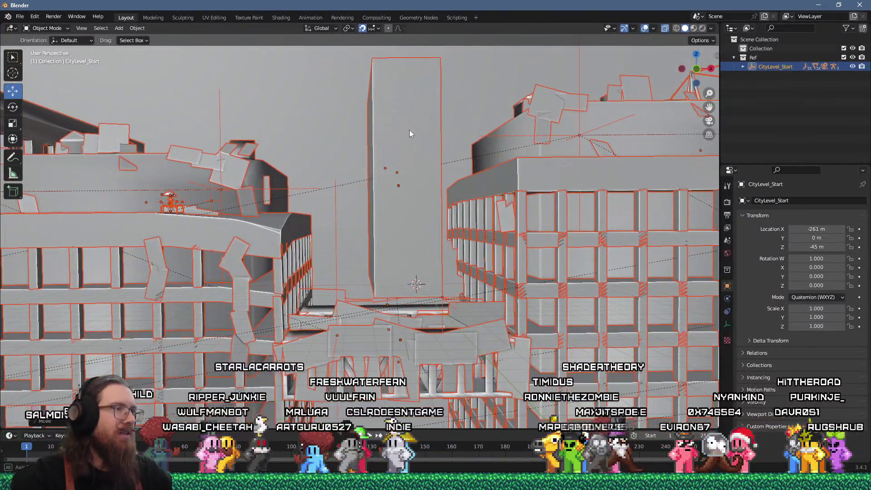
{"action": "key", "text": "alt+Tab"}
{"action": "key", "text": "alt+Tab"}
{"action": "key", "text": "alt+Tab"}
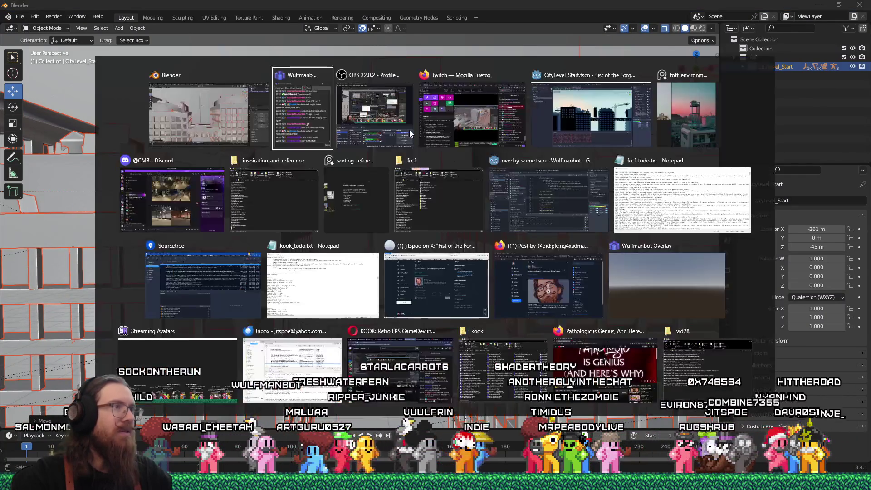
{"action": "key", "text": "alt+Tab"}
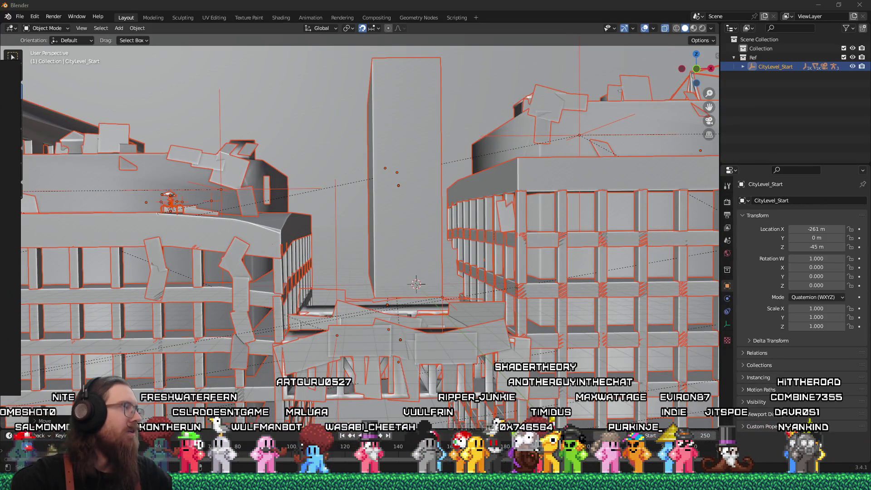
{"action": "mouse_move", "coordinate": [455, 178]}
{"action": "left_mouse_down"}
{"action": "mouse_move", "coordinate": [446, 184]}
{"action": "mouse_move", "coordinate": [446, 214]}
{"action": "mouse_move", "coordinate": [448, 181]}
{"action": "left_mouse_up"}
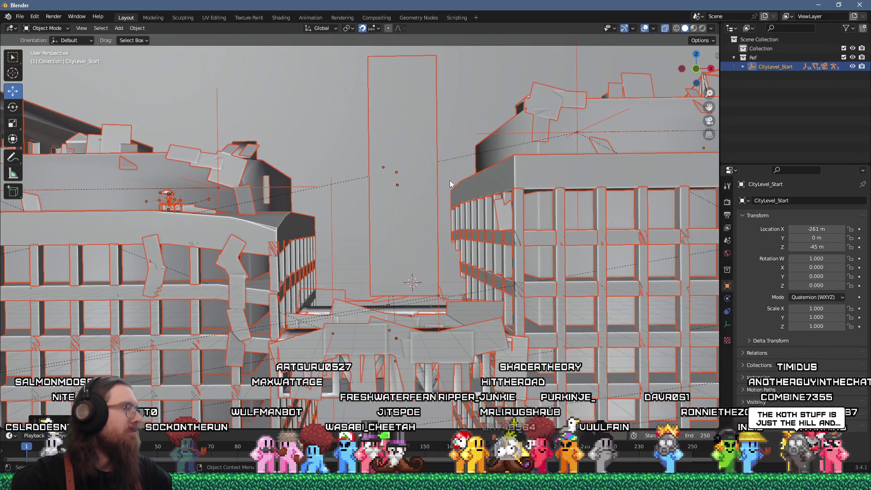
{"action": "mouse_move", "coordinate": [450, 184]}
{"action": "left_mouse_down"}
{"action": "mouse_move", "coordinate": [456, 169]}
{"action": "mouse_move", "coordinate": [426, 173]}
{"action": "mouse_move", "coordinate": [369, 225]}
{"action": "mouse_move", "coordinate": [445, 159]}
{"action": "mouse_move", "coordinate": [477, 188]}
{"action": "left_mouse_up"}
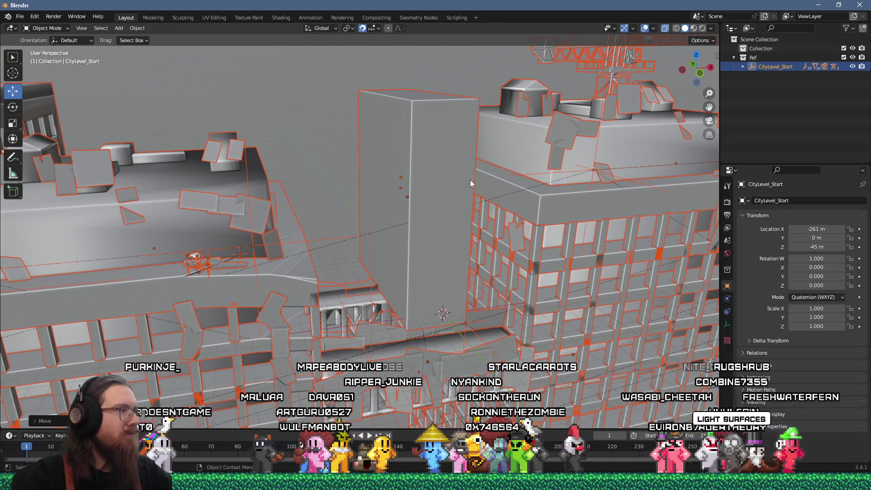
{"action": "mouse_move", "coordinate": [470, 180]}
{"action": "left_mouse_down"}
{"action": "mouse_move", "coordinate": [498, 213]}
{"action": "mouse_move", "coordinate": [473, 181]}
{"action": "mouse_move", "coordinate": [470, 273]}
{"action": "mouse_move", "coordinate": [481, 198]}
{"action": "left_mouse_up"}
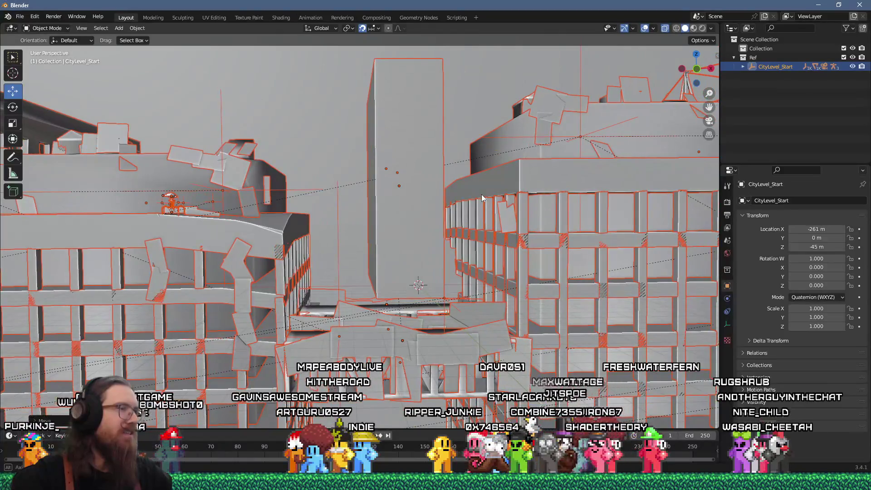
{"action": "scroll", "coordinate": [480, 194], "scroll_direction": "up", "scroll_amount": 3}
{"action": "mouse_move", "coordinate": [471, 200]}
{"action": "left_mouse_down"}
{"action": "mouse_move", "coordinate": [456, 190]}
{"action": "mouse_move", "coordinate": [528, 184]}
{"action": "mouse_move", "coordinate": [553, 164]}
{"action": "left_mouse_up"}
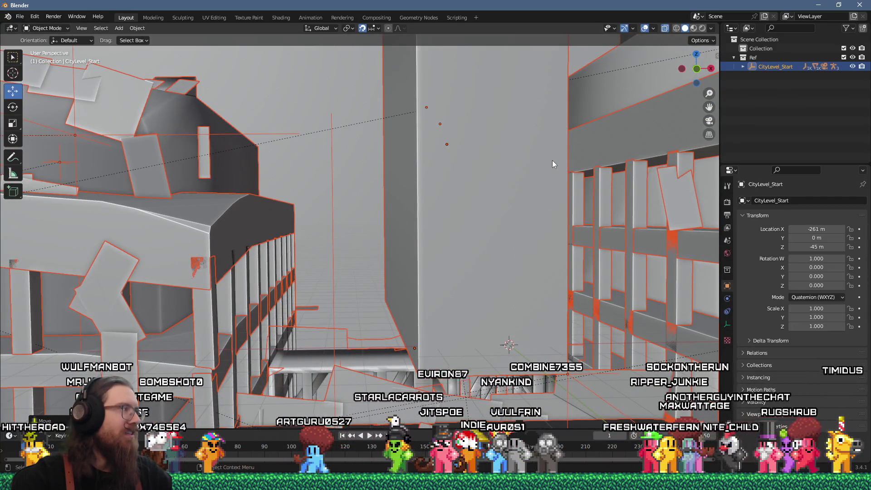
{"action": "mouse_move", "coordinate": [551, 159]}
{"action": "left_mouse_down"}
{"action": "mouse_move", "coordinate": [535, 162]}
{"action": "mouse_move", "coordinate": [530, 95]}
{"action": "mouse_move", "coordinate": [523, 132]}
{"action": "mouse_move", "coordinate": [537, 173]}
{"action": "left_mouse_up"}
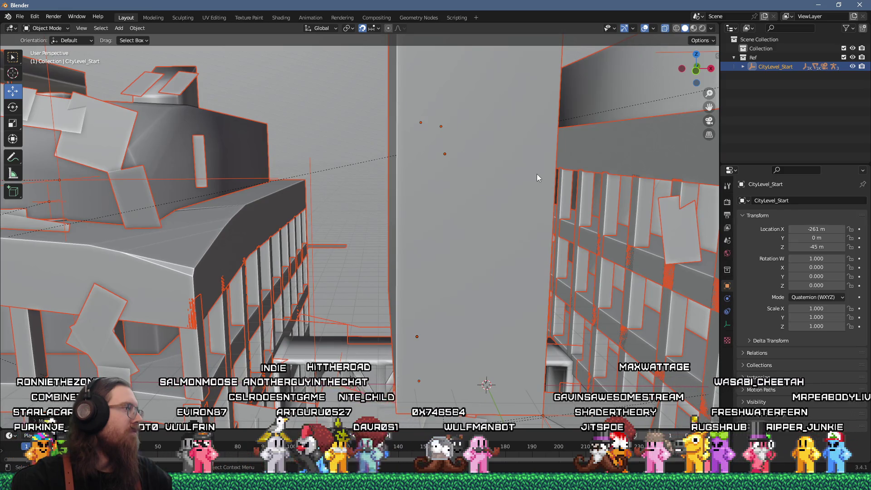
{"action": "scroll", "coordinate": [537, 173], "scroll_direction": "down", "scroll_amount": 4}
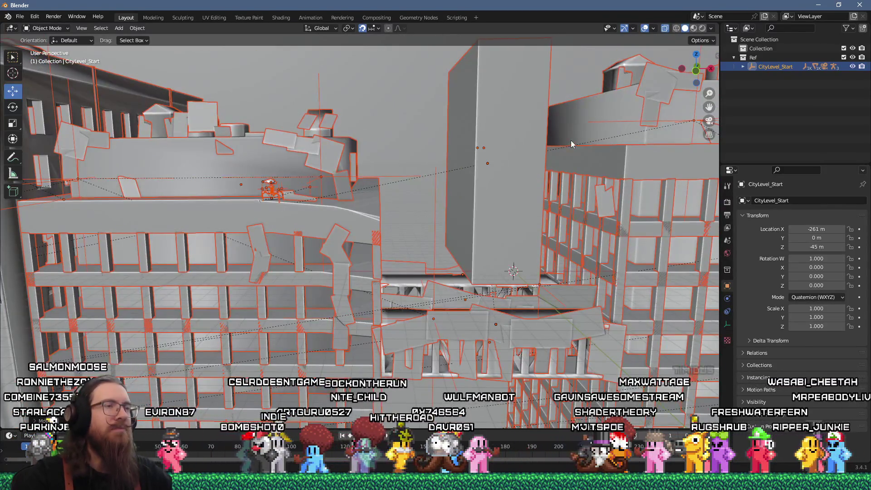
{"action": "scroll", "coordinate": [570, 140], "scroll_direction": "down", "scroll_amount": 3}
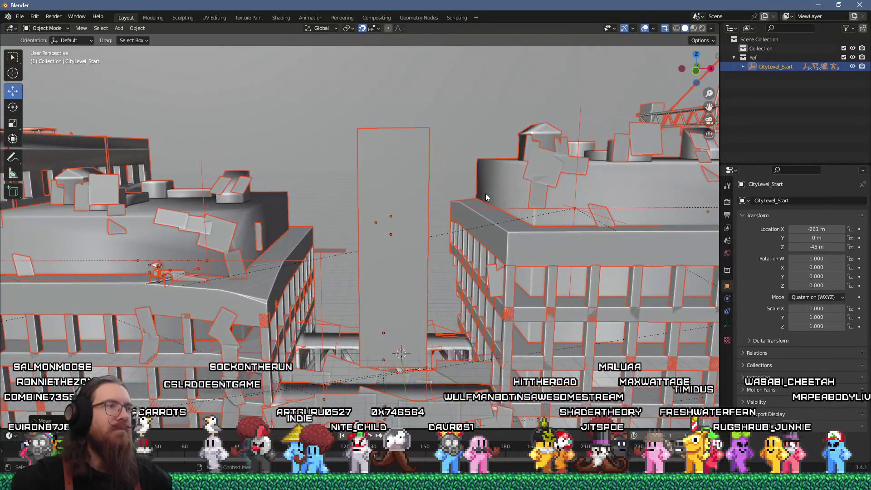
{"action": "scroll", "coordinate": [489, 184], "scroll_direction": "down", "scroll_amount": 2}
{"action": "scroll", "coordinate": [489, 184], "scroll_direction": "up", "scroll_amount": 2}
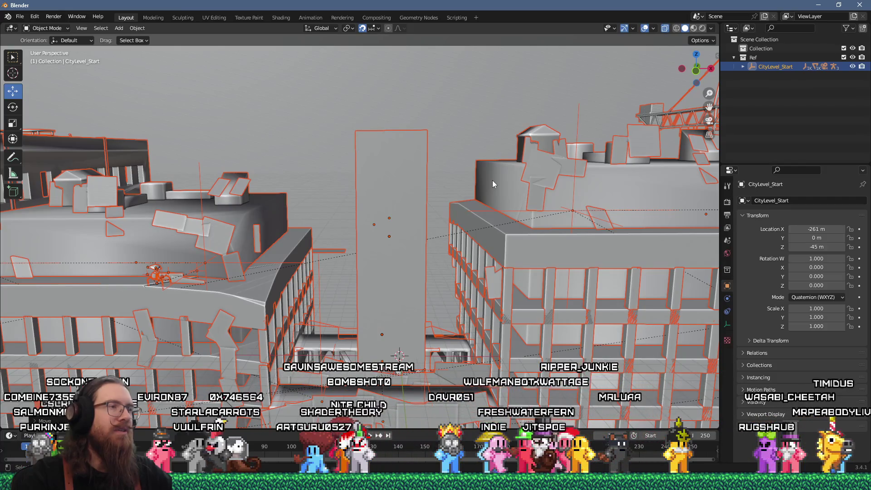
{"action": "mouse_move", "coordinate": [493, 184]}
{"action": "left_mouse_down"}
{"action": "mouse_move", "coordinate": [487, 168]}
{"action": "mouse_move", "coordinate": [391, 257]}
{"action": "mouse_move", "coordinate": [514, 149]}
{"action": "mouse_move", "coordinate": [506, 160]}
{"action": "mouse_move", "coordinate": [499, 143]}
{"action": "mouse_move", "coordinate": [483, 167]}
{"action": "left_mouse_up"}
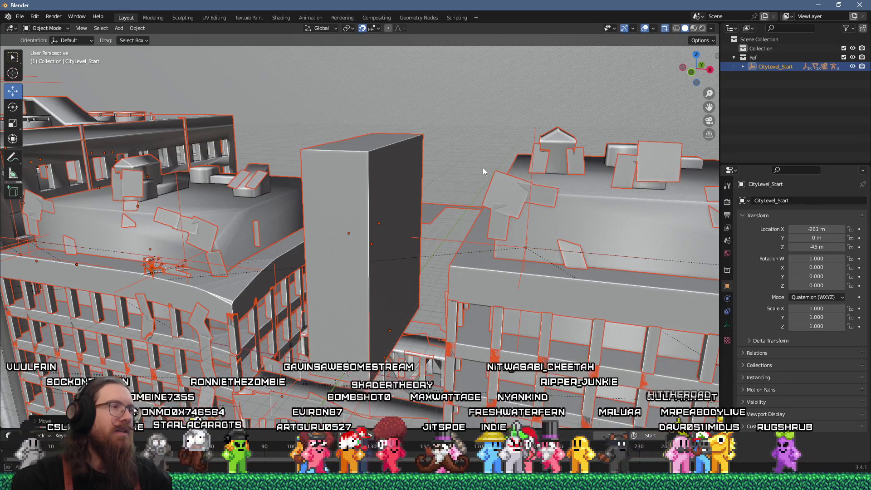
{"action": "mouse_move", "coordinate": [483, 168]}
{"action": "left_mouse_down"}
{"action": "mouse_move", "coordinate": [510, 172]}
{"action": "mouse_move", "coordinate": [508, 156]}
{"action": "mouse_move", "coordinate": [494, 162]}
{"action": "mouse_move", "coordinate": [504, 164]}
{"action": "mouse_move", "coordinate": [488, 231]}
{"action": "mouse_move", "coordinate": [504, 171]}
{"action": "left_mouse_up"}
{"action": "left_click", "coordinate": [816, 484]}
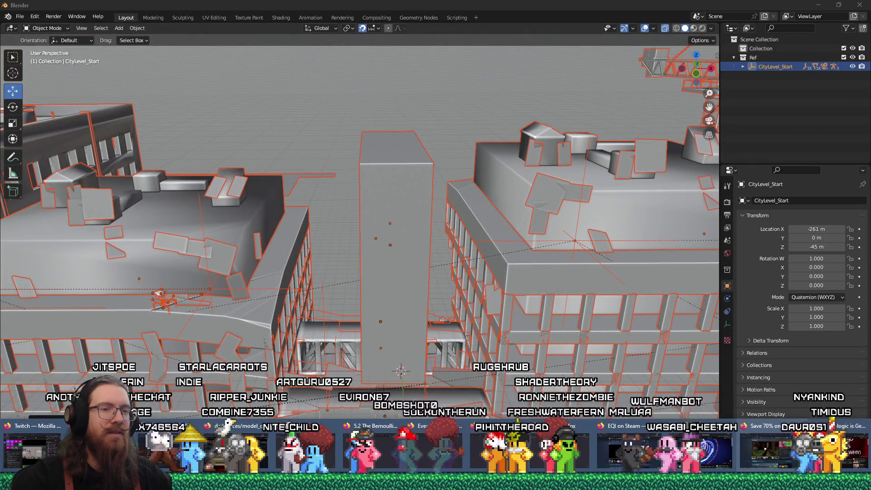
- Search DuckDuckGo for 'city billboard' in a new Firefox tab
{"action": "left_click", "coordinate": [791, 450]}
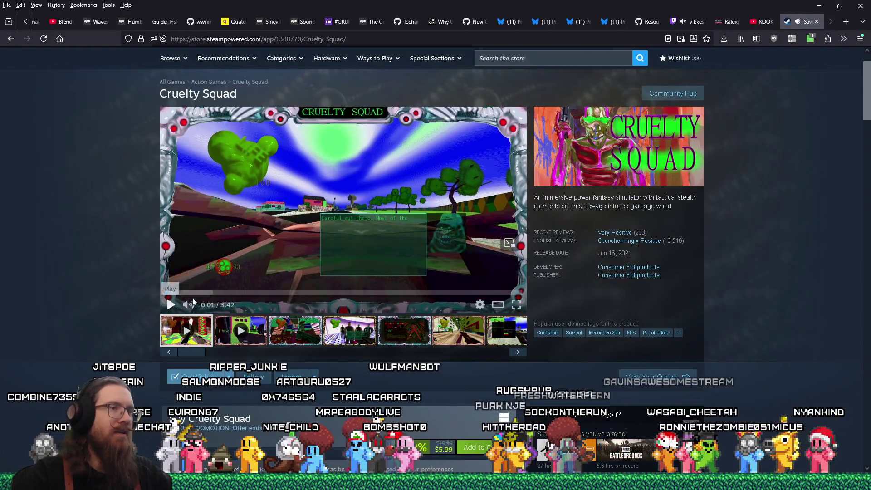
{"action": "key", "text": "ctrl+t"}
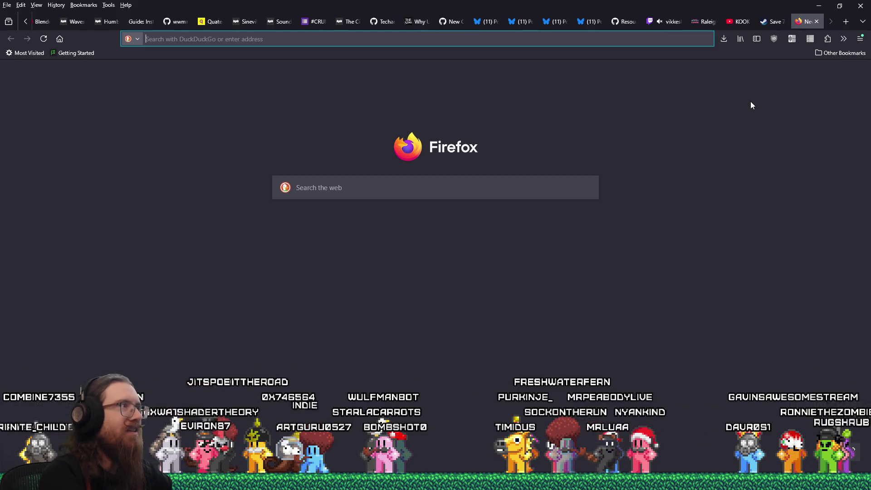
{"action": "type", "text": "c"}
{"action": "type", "text": "ity"}
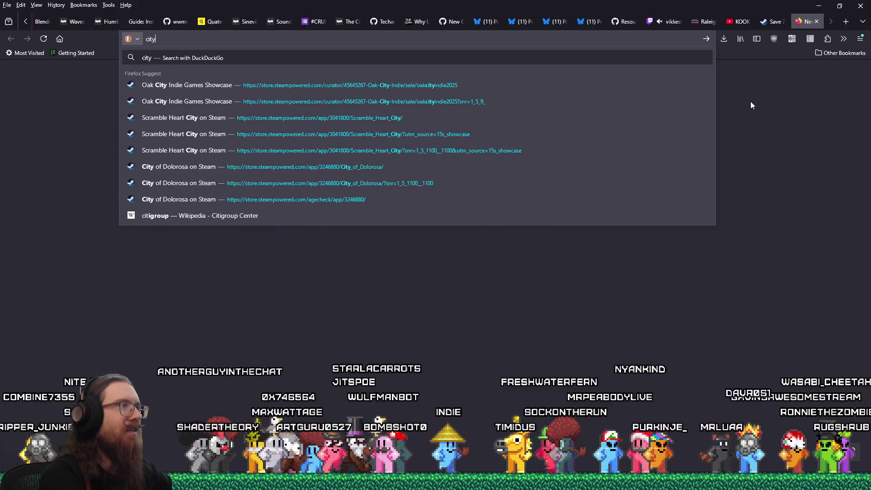
{"action": "type", "text": " billboard"}
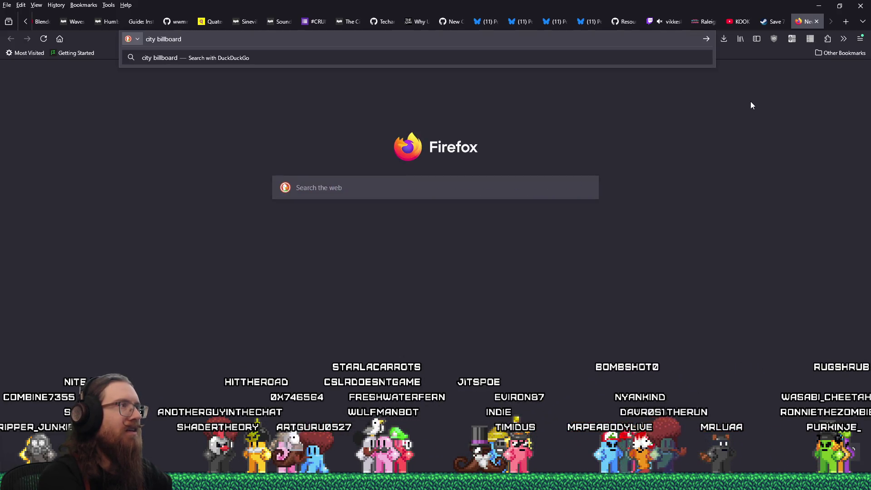
{"action": "key", "text": "Return"}
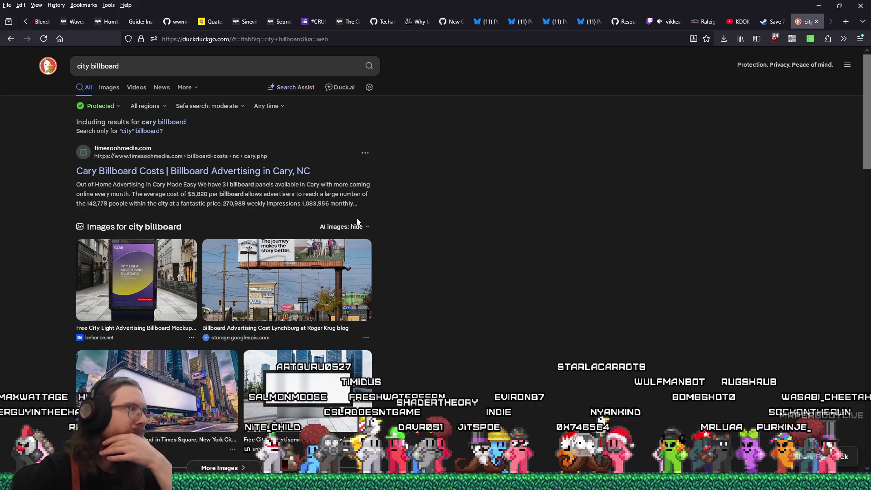
- Show image results for city billboard and preview the grey Billboard Mockup image
{"action": "left_click", "coordinate": [113, 90]}
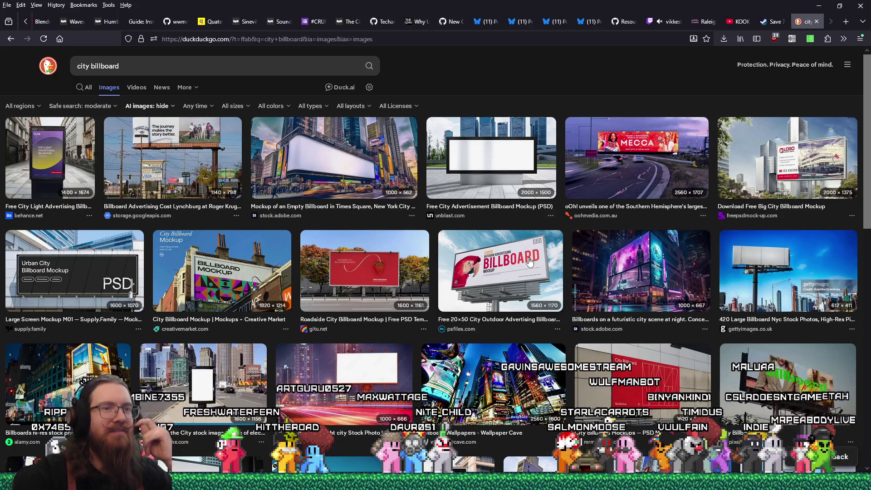
{"action": "scroll", "coordinate": [528, 262], "scroll_direction": "down", "scroll_amount": 4}
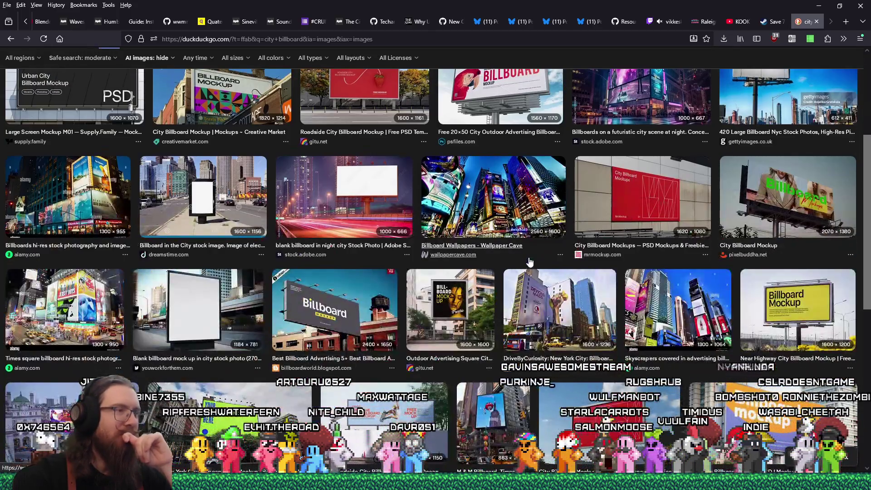
{"action": "scroll", "coordinate": [529, 262], "scroll_direction": "down", "scroll_amount": 2}
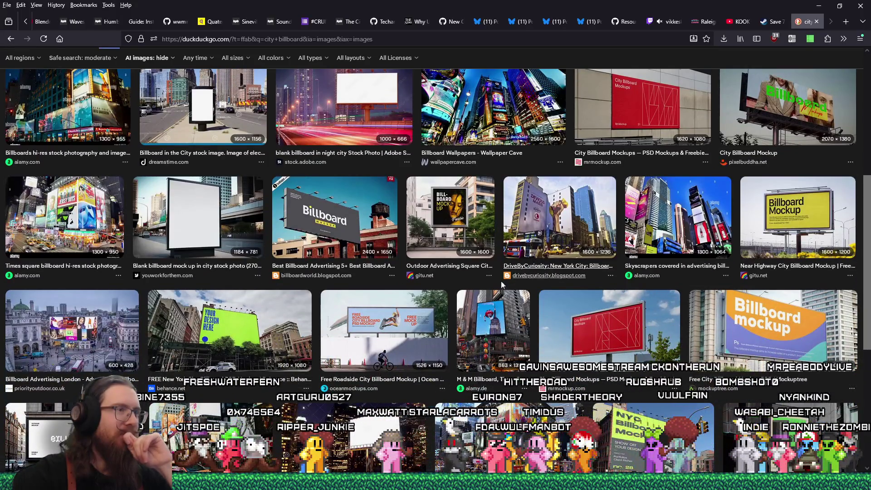
{"action": "left_click", "coordinate": [352, 228]}
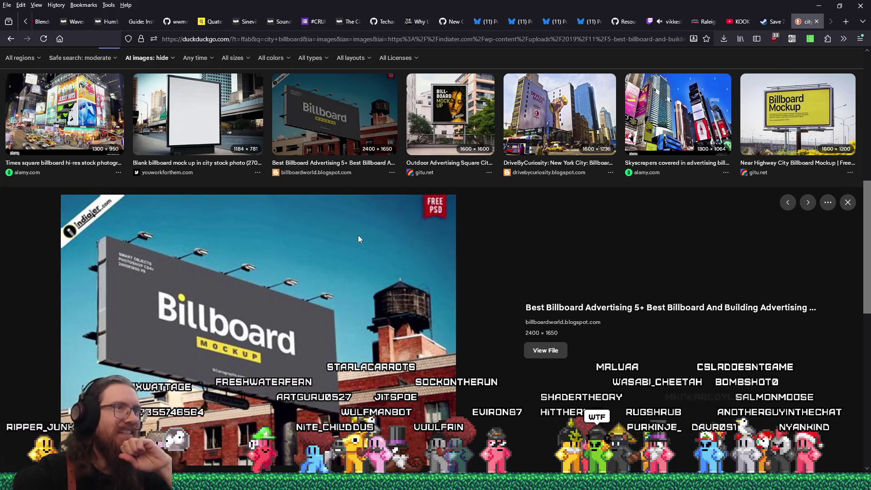
- Preview the 2240 × 1260 Billboard Advertising Template with two blank white billboards
{"action": "scroll", "coordinate": [381, 250], "scroll_direction": "down", "scroll_amount": 3}
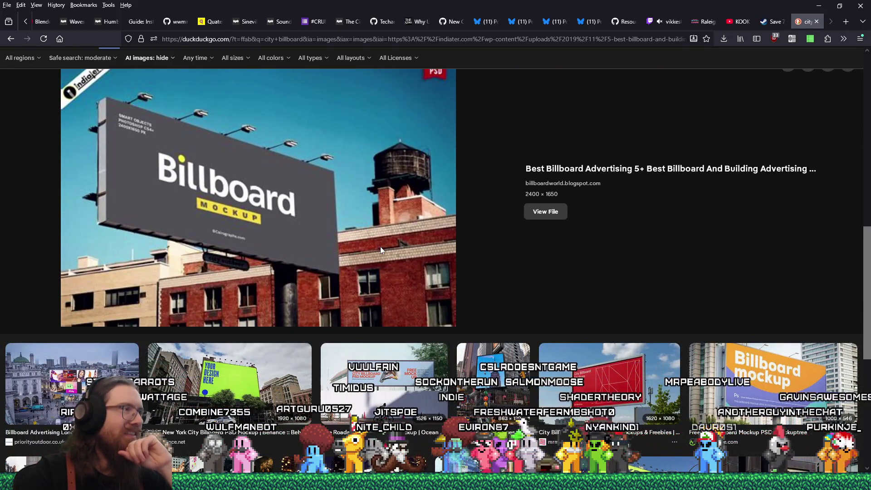
{"action": "scroll", "coordinate": [381, 250], "scroll_direction": "down", "scroll_amount": 5}
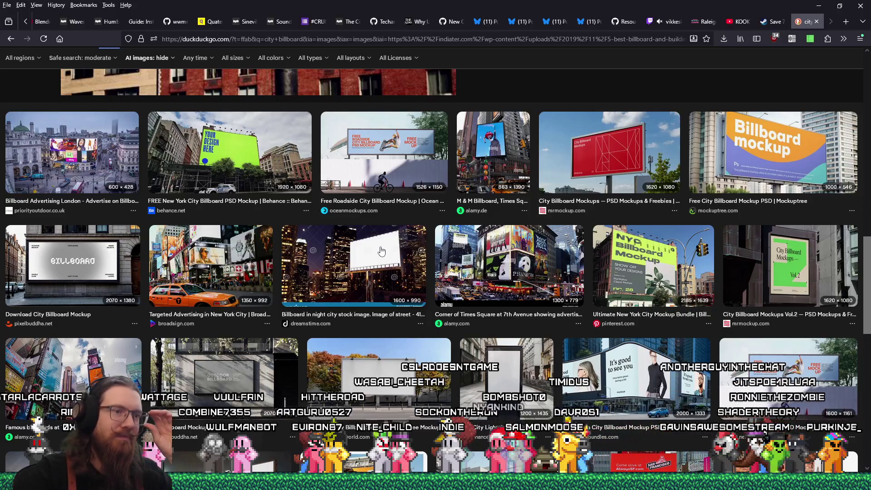
{"action": "scroll", "coordinate": [381, 251], "scroll_direction": "down", "scroll_amount": 4}
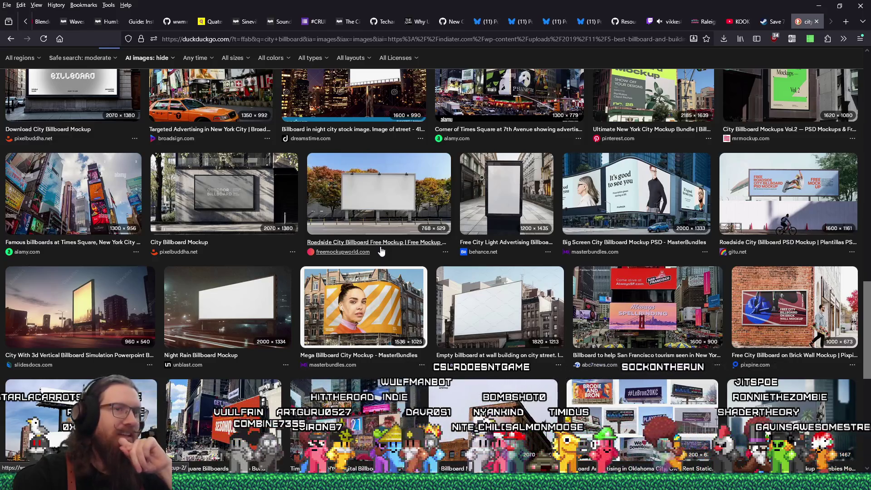
{"action": "scroll", "coordinate": [380, 251], "scroll_direction": "down", "scroll_amount": 2}
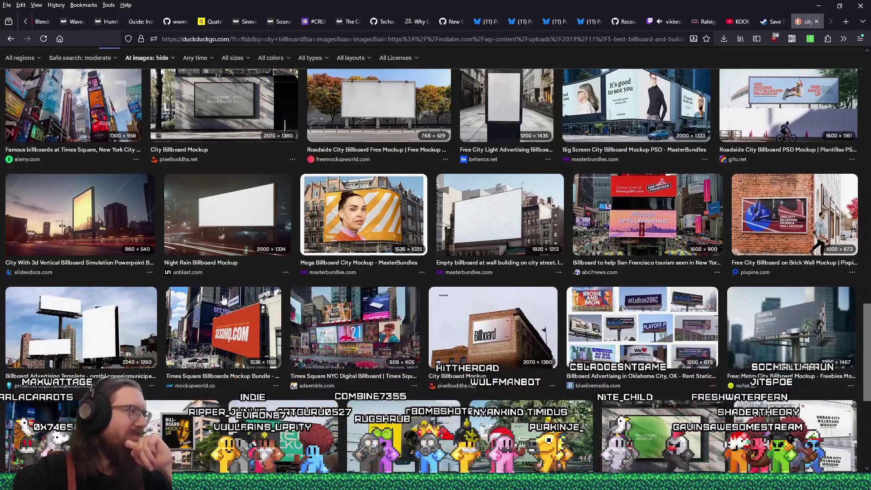
{"action": "left_click", "coordinate": [138, 300]}
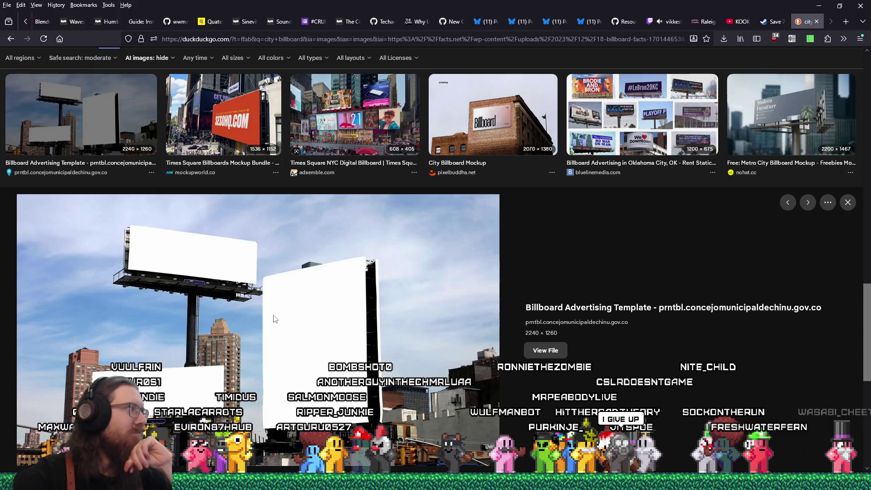
{"action": "scroll", "coordinate": [274, 318], "scroll_direction": "down", "scroll_amount": 7}
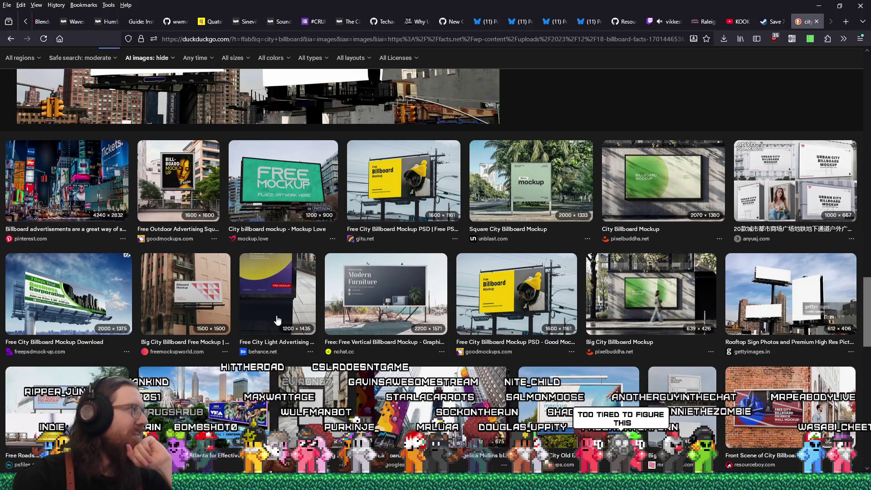
{"action": "scroll", "coordinate": [277, 320], "scroll_direction": "down", "scroll_amount": 3}
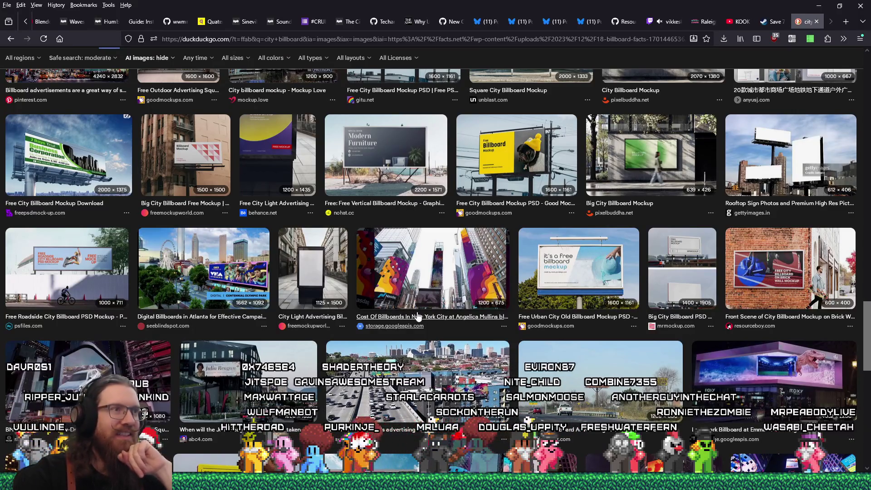
- Preview the yellow FREE BILLBOARD MOCKUP, pink Billboard mockup, and Kansas City roadside billboard images
{"action": "scroll", "coordinate": [426, 321], "scroll_direction": "down", "scroll_amount": 2}
{"action": "scroll", "coordinate": [427, 321], "scroll_direction": "down", "scroll_amount": 2}
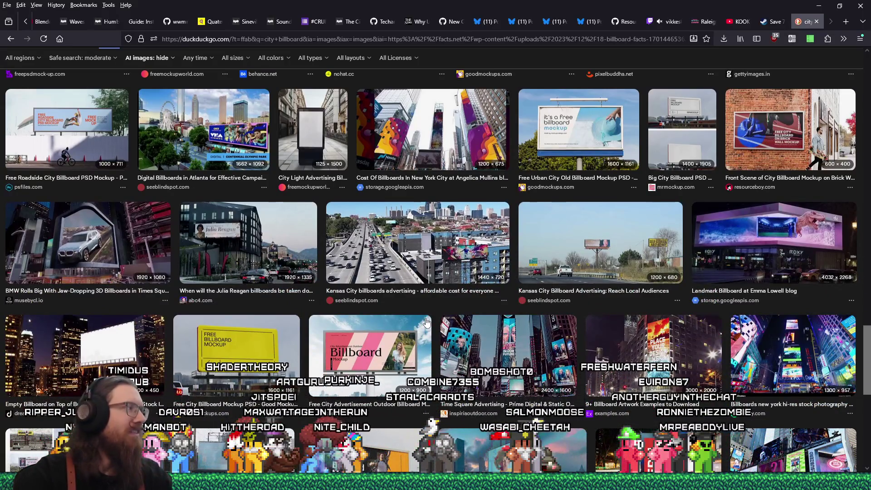
{"action": "scroll", "coordinate": [426, 322], "scroll_direction": "down", "scroll_amount": 3}
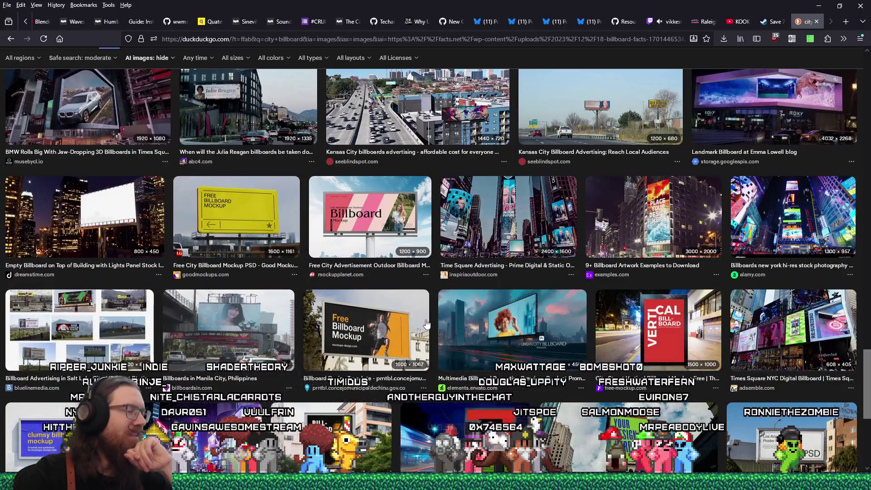
{"action": "scroll", "coordinate": [426, 321], "scroll_direction": "down", "scroll_amount": 3}
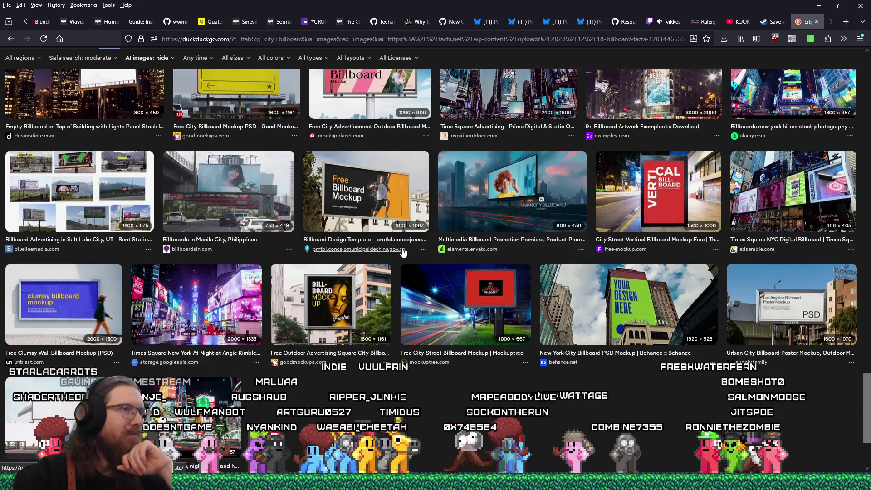
{"action": "scroll", "coordinate": [401, 251], "scroll_direction": "up", "scroll_amount": 2}
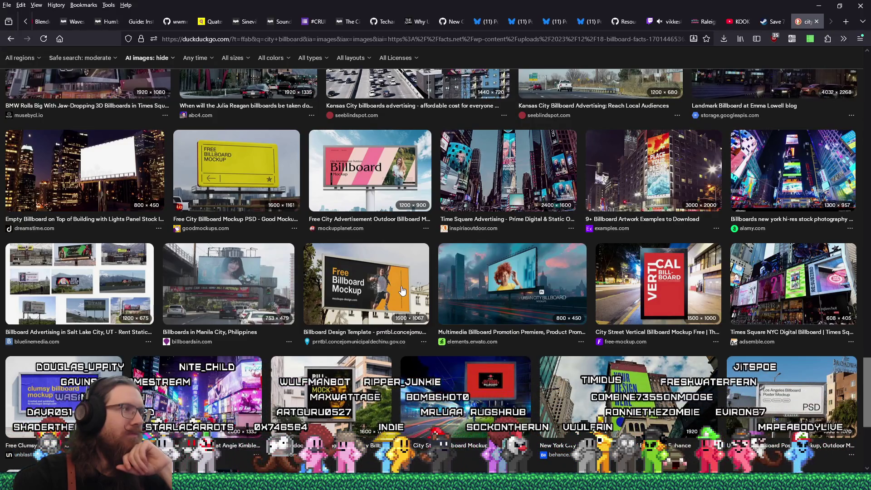
{"action": "left_click", "coordinate": [277, 175]}
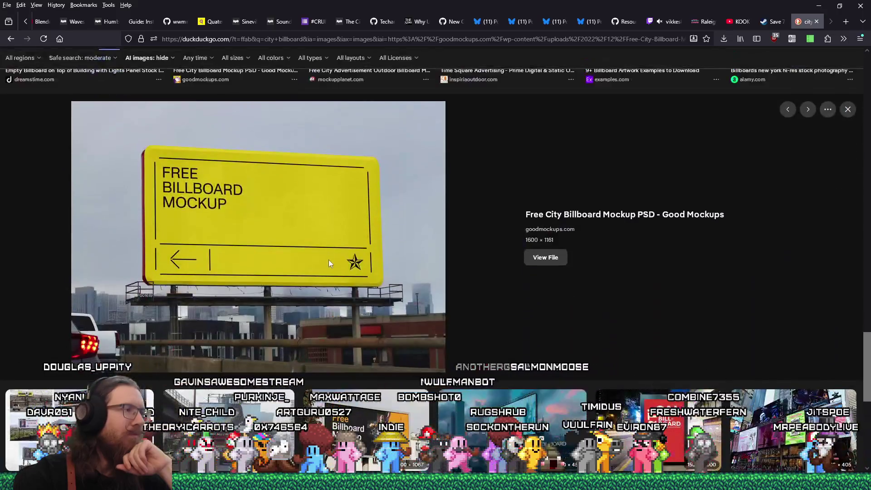
{"action": "scroll", "coordinate": [329, 260], "scroll_direction": "up", "scroll_amount": 4}
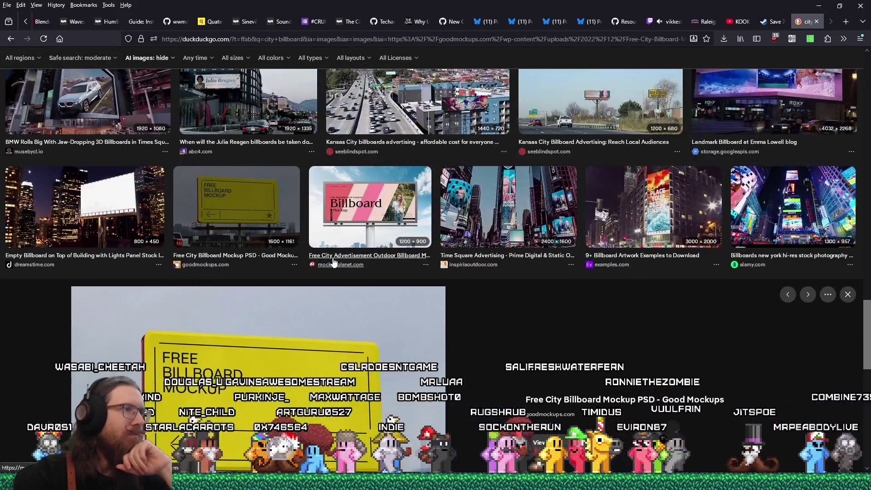
{"action": "left_click", "coordinate": [382, 241]}
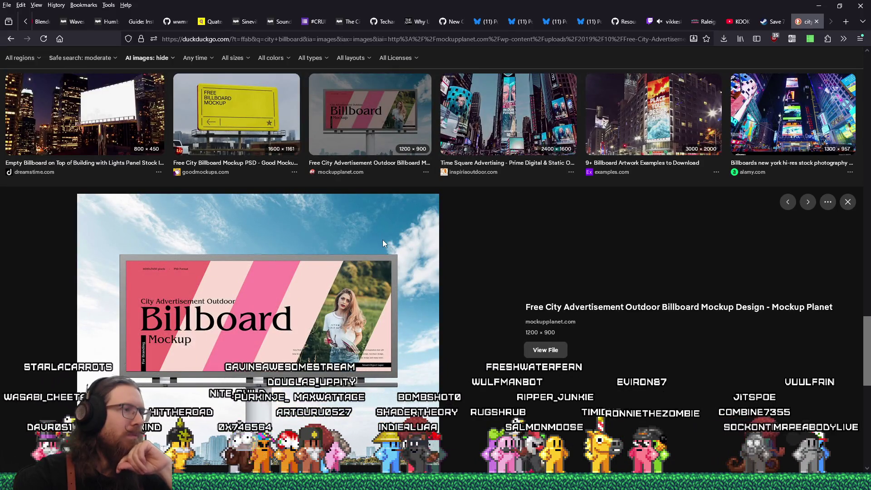
{"action": "scroll", "coordinate": [383, 240], "scroll_direction": "down", "scroll_amount": 2}
{"action": "scroll", "coordinate": [382, 240], "scroll_direction": "up", "scroll_amount": 7}
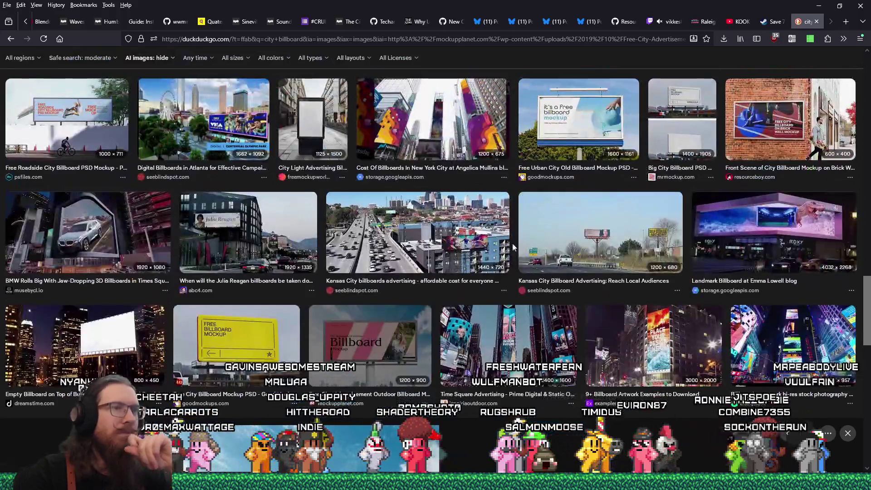
{"action": "left_click", "coordinate": [575, 233]}
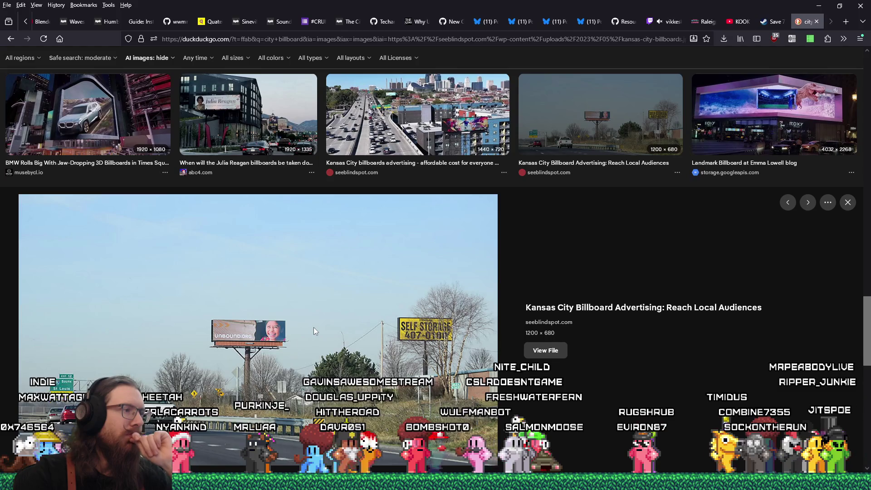
- Scroll back through the image results and return to Blender with Alt+Tab
{"action": "scroll", "coordinate": [314, 327], "scroll_direction": "up", "scroll_amount": 4}
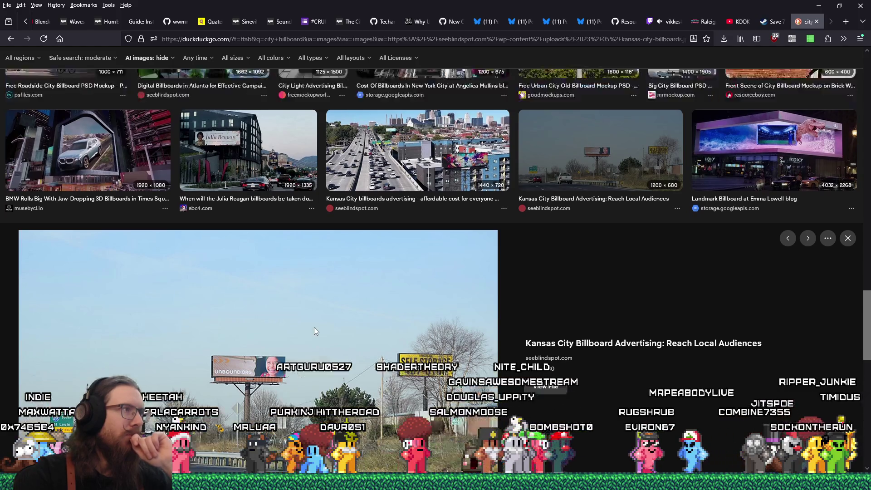
{"action": "scroll", "coordinate": [314, 328], "scroll_direction": "up", "scroll_amount": 5}
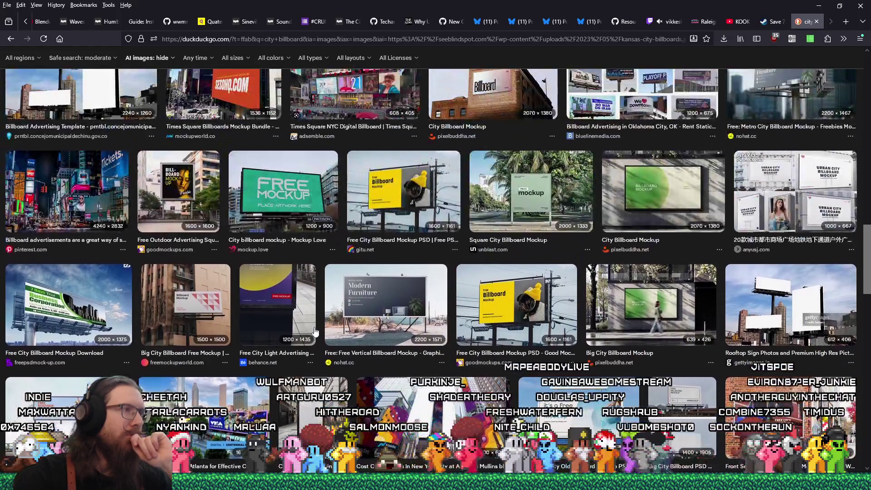
{"action": "scroll", "coordinate": [316, 332], "scroll_direction": "up", "scroll_amount": 3}
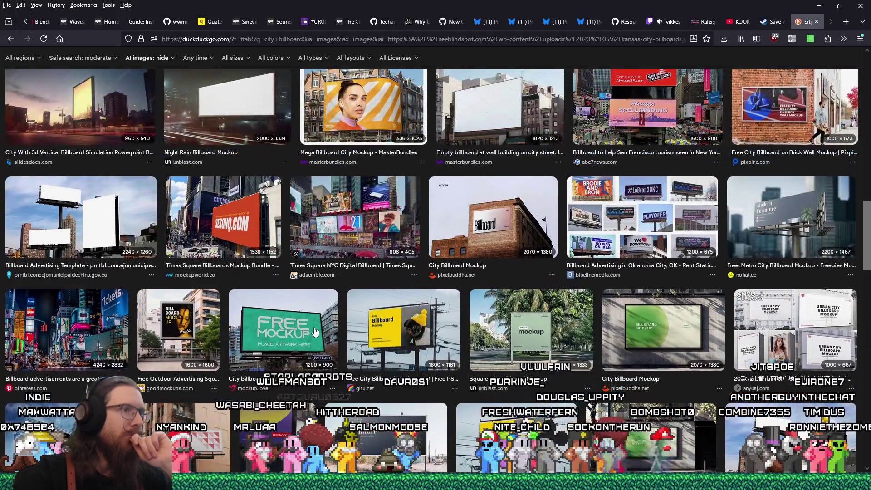
{"action": "scroll", "coordinate": [315, 332], "scroll_direction": "down", "scroll_amount": 5}
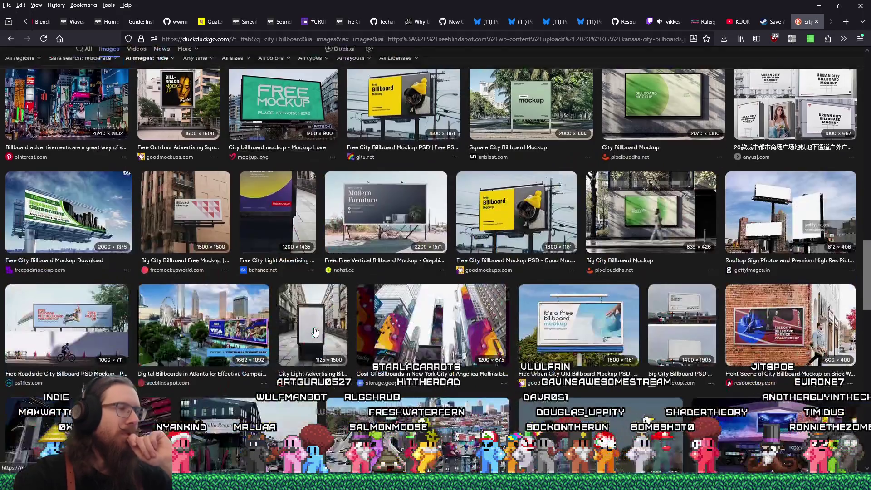
{"action": "key", "text": "alt+Tab"}
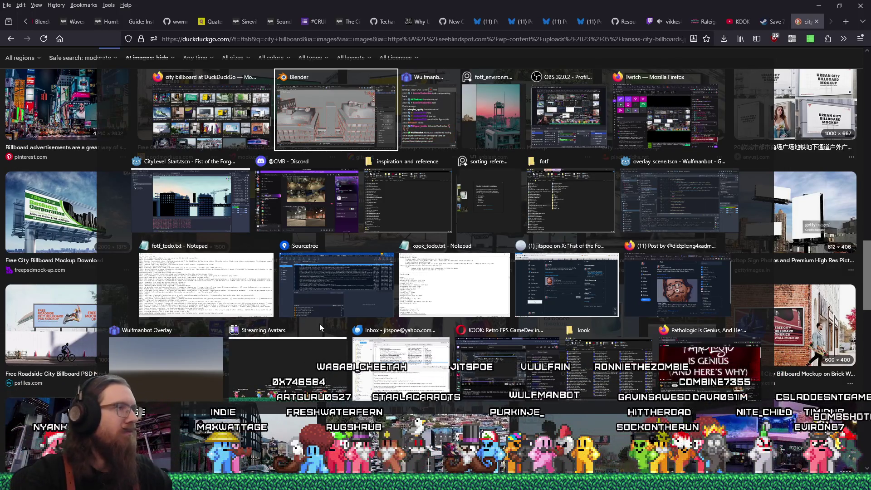
{"action": "scroll", "coordinate": [376, 269], "scroll_direction": "up", "scroll_amount": 2}
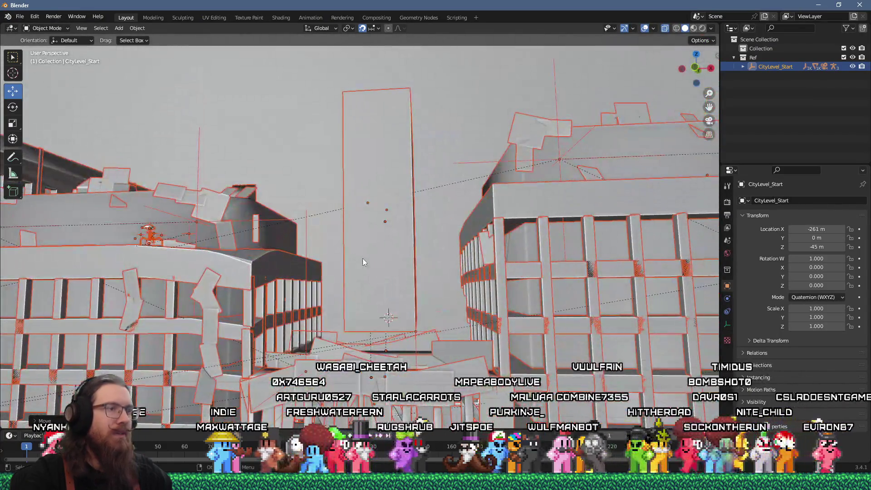
- Orbit to face the tall tower and make Collection the active target in the Outliner
{"action": "scroll", "coordinate": [367, 261], "scroll_direction": "up", "scroll_amount": 1}
{"action": "scroll", "coordinate": [372, 269], "scroll_direction": "up", "scroll_amount": 2}
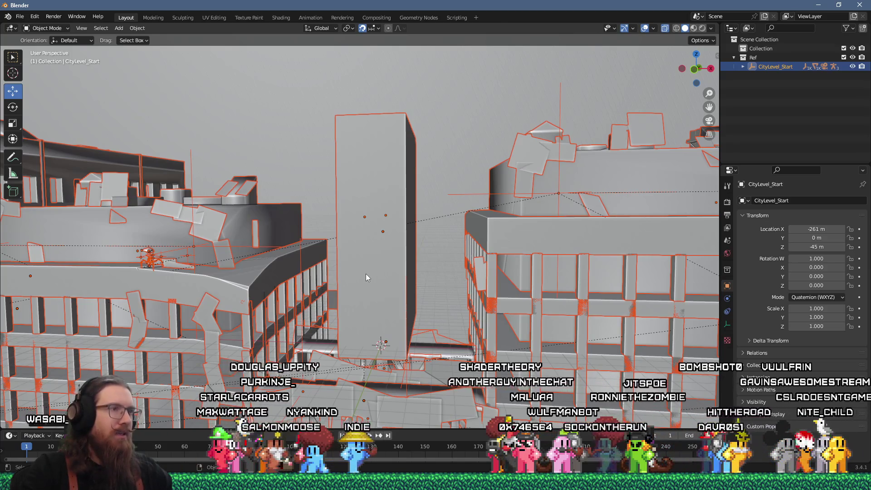
{"action": "mouse_move", "coordinate": [369, 276]}
{"action": "left_mouse_down"}
{"action": "mouse_move", "coordinate": [408, 280]}
{"action": "mouse_move", "coordinate": [389, 279]}
{"action": "left_mouse_up"}
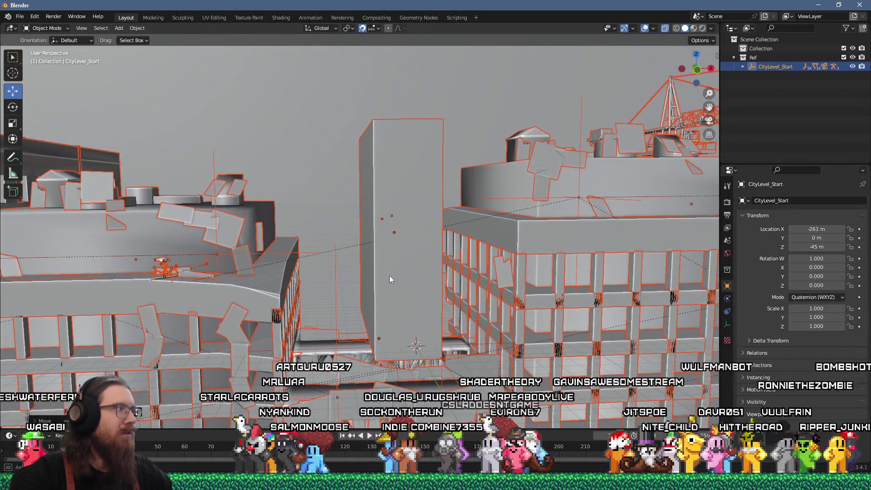
{"action": "left_click_drag", "start_coordinate": [389, 275], "coordinate": [380, 278]}
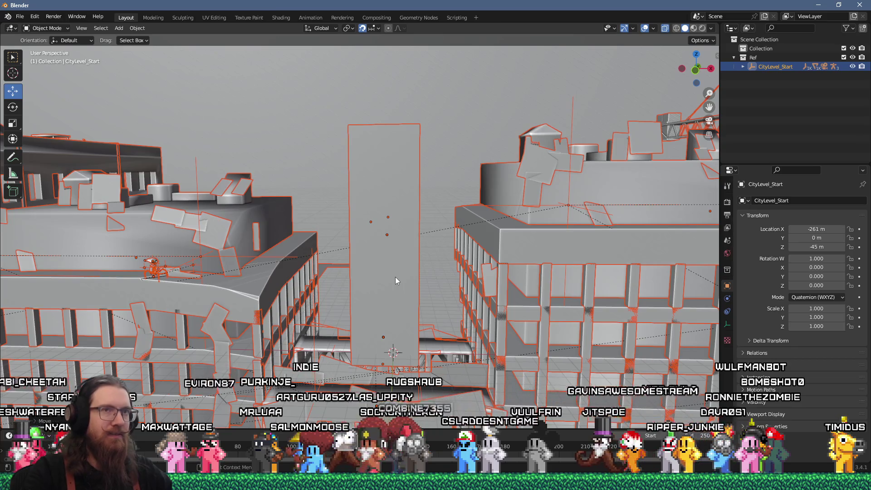
{"action": "left_click", "coordinate": [761, 49]}
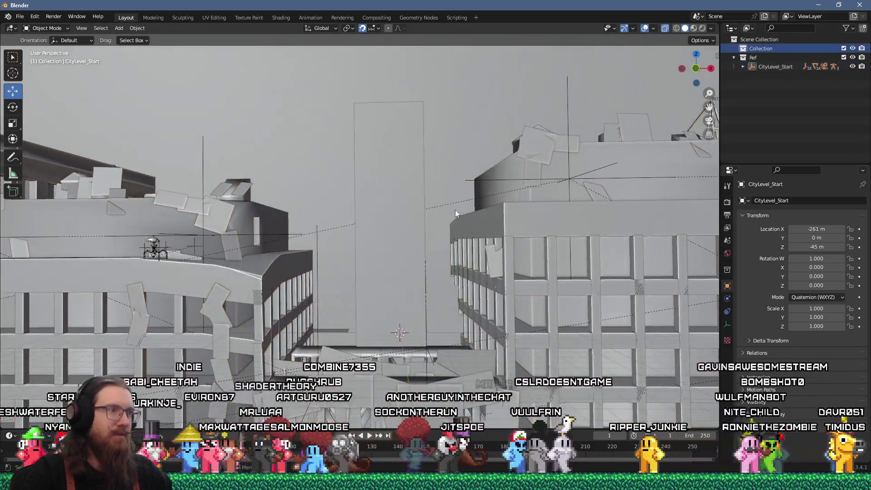
- Add a cube mesh at the origin from the Shift+A Mesh menu
{"action": "key", "text": "shift+a"}
{"action": "mouse_move", "coordinate": [455, 209]}
{"action": "left_click", "coordinate": [489, 218]}
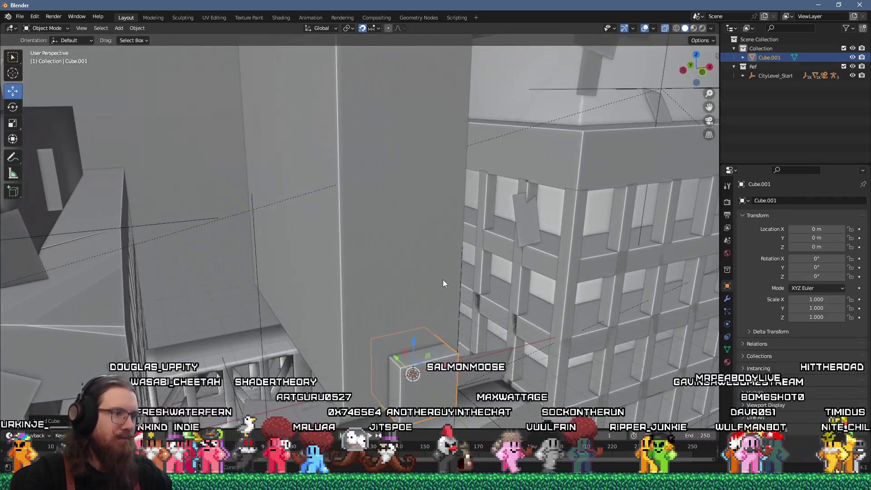
- In Edit Mode, scale the cube to half its depth along Y (0.5)
{"action": "scroll", "coordinate": [443, 280], "scroll_direction": "up", "scroll_amount": 2}
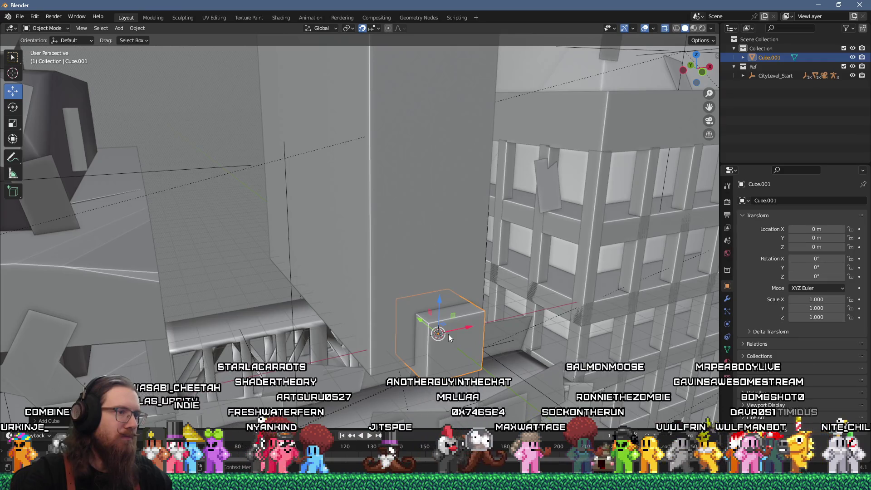
{"action": "key", "text": "Tab"}
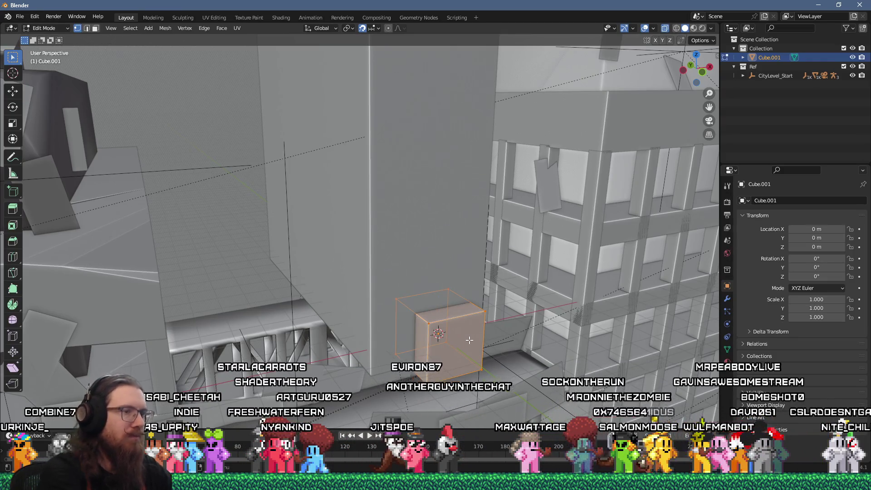
{"action": "key", "text": "s"}
{"action": "type", "text": "y"}
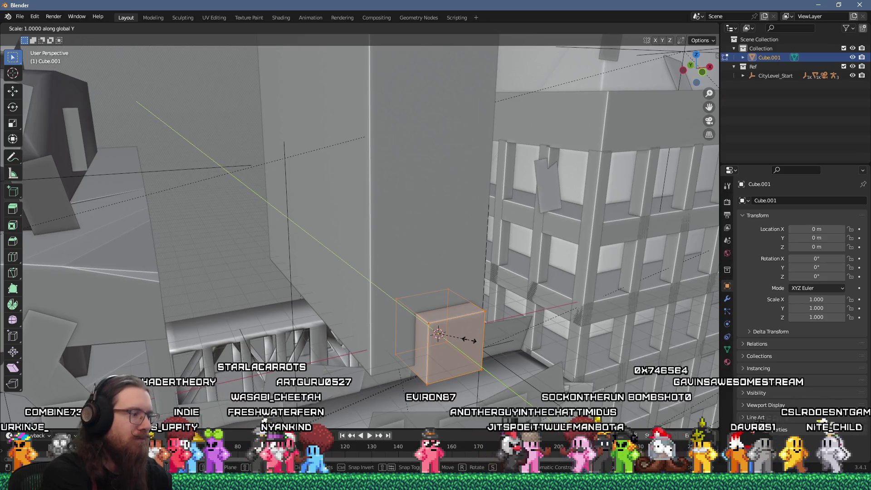
{"action": "type", "text": "0.5"}
{"action": "key", "text": "Return"}
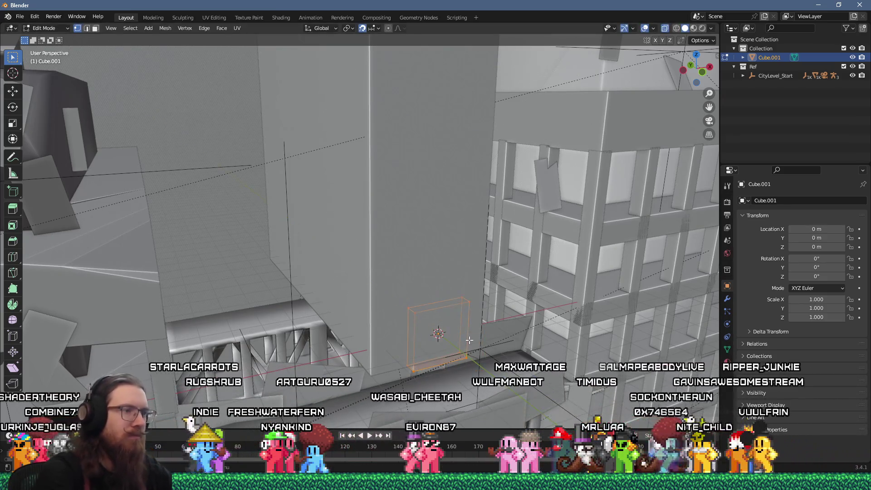
- Raise the cube's top face about 8 m to form a tall block
{"action": "key", "text": "alt+a"}
{"action": "scroll", "coordinate": [439, 305], "scroll_direction": "down", "scroll_amount": 5}
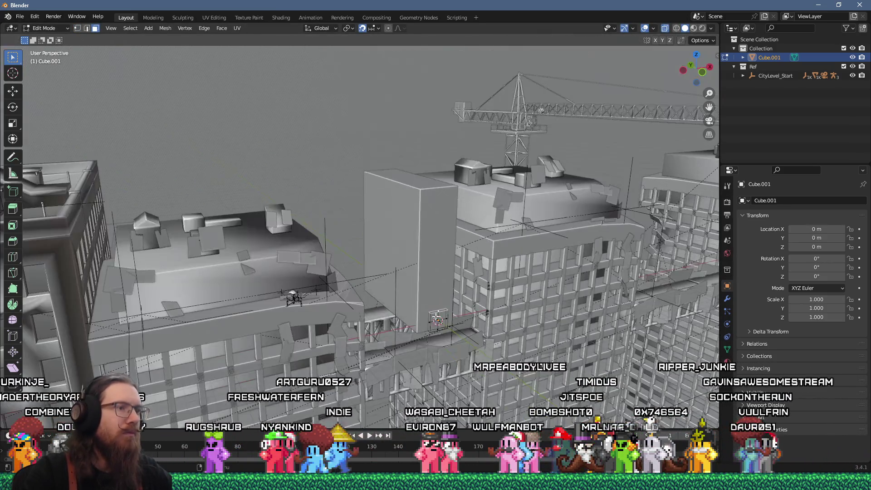
{"action": "scroll", "coordinate": [151, 172], "scroll_direction": "up", "scroll_amount": 5}
{"action": "scroll", "coordinate": [363, 227], "scroll_direction": "down", "scroll_amount": 5}
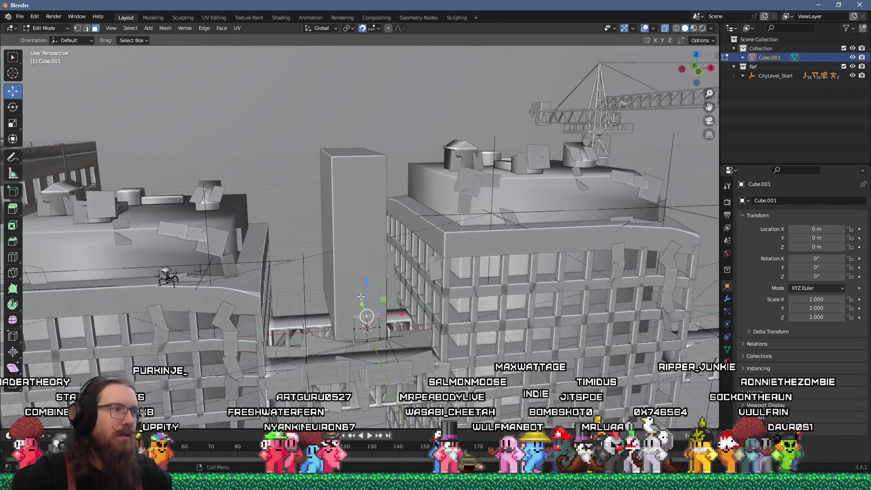
{"action": "left_click_drag", "start_coordinate": [365, 279], "coordinate": [357, 136]}
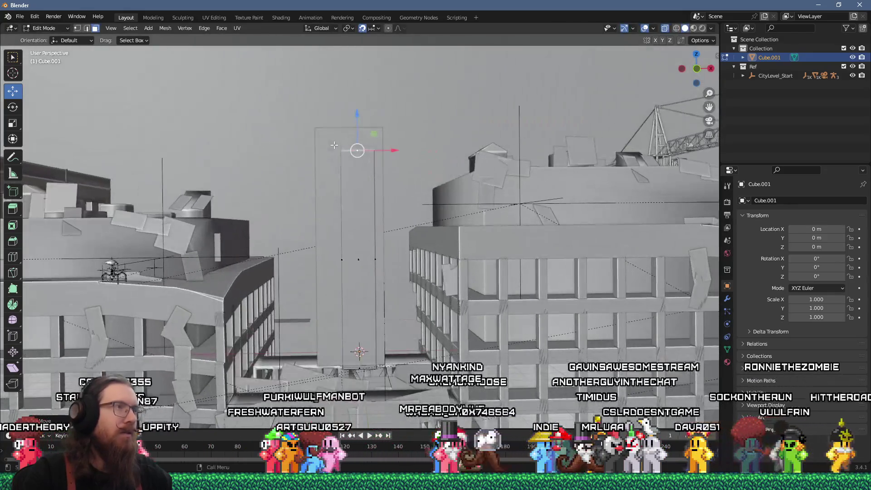
- Shift one vertical edge of the tall box about 1.7 m along X
{"action": "scroll", "coordinate": [357, 80], "scroll_direction": "up", "scroll_amount": 2}
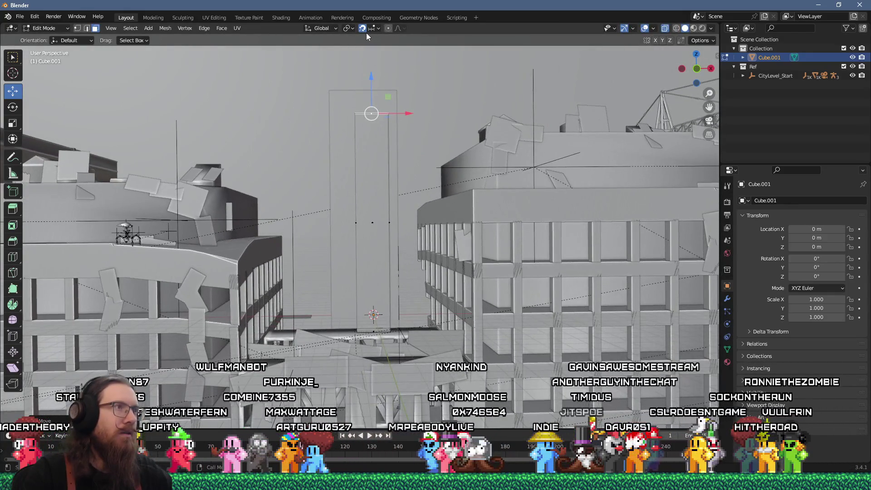
{"action": "left_click", "coordinate": [353, 226]}
{"action": "left_click_drag", "start_coordinate": [395, 224], "coordinate": [367, 228]}
{"action": "left_click", "coordinate": [366, 227]}
{"action": "scroll", "coordinate": [366, 227], "scroll_direction": "up", "scroll_amount": 5}
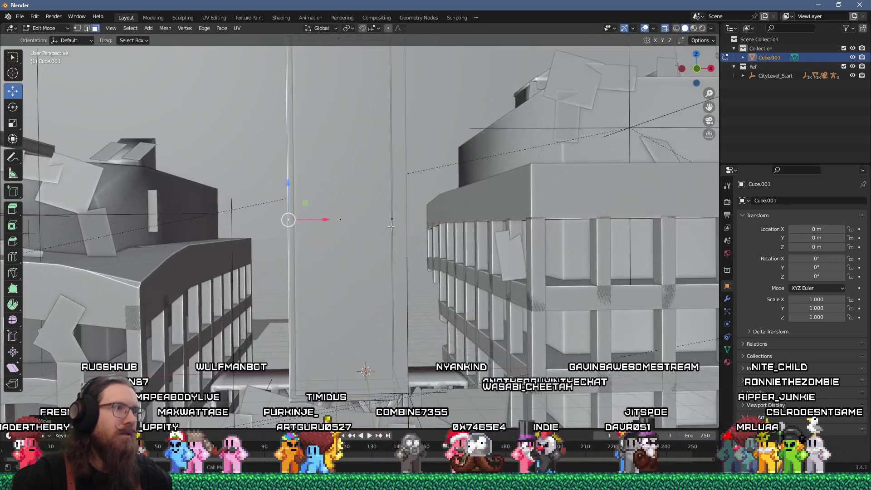
{"action": "key", "text": "alt+Tab"}
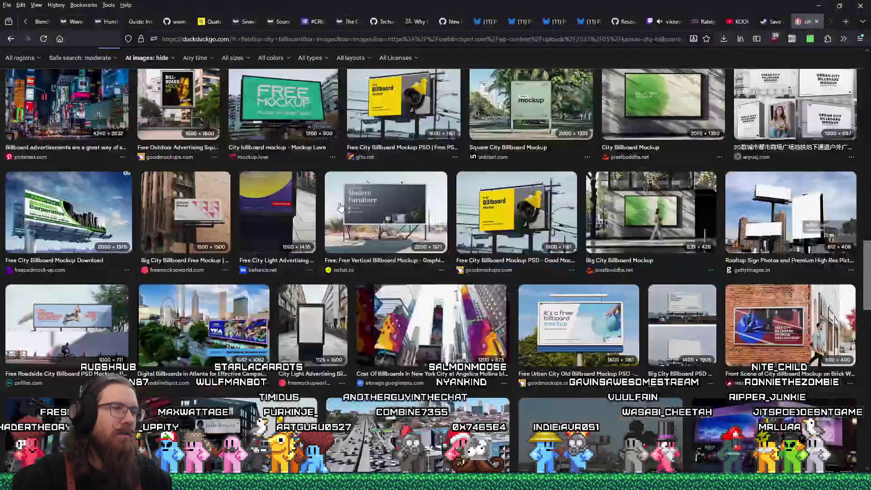
- Preview the 1200 × 900 'City billboard mockup - Mockup Love' image in Firefox, then return to Blender
{"action": "scroll", "coordinate": [466, 199], "scroll_direction": "up", "scroll_amount": 1}
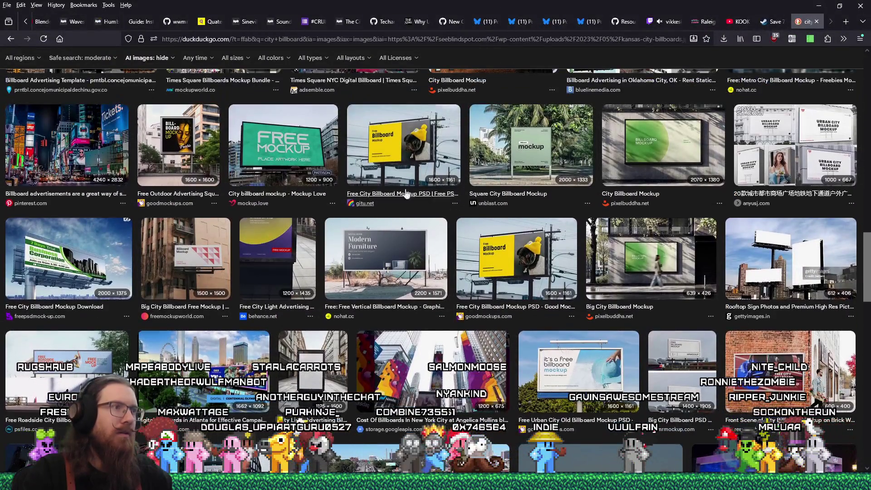
{"action": "left_click", "coordinate": [277, 162]}
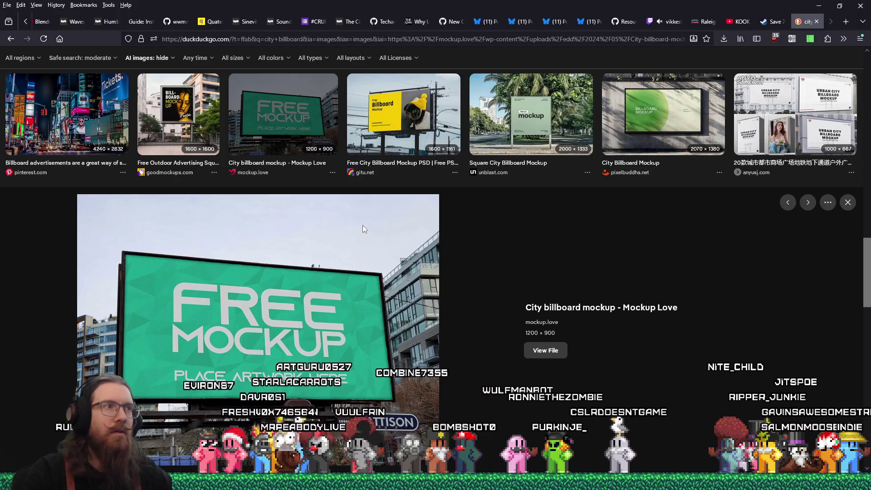
{"action": "key", "text": "alt+Tab"}
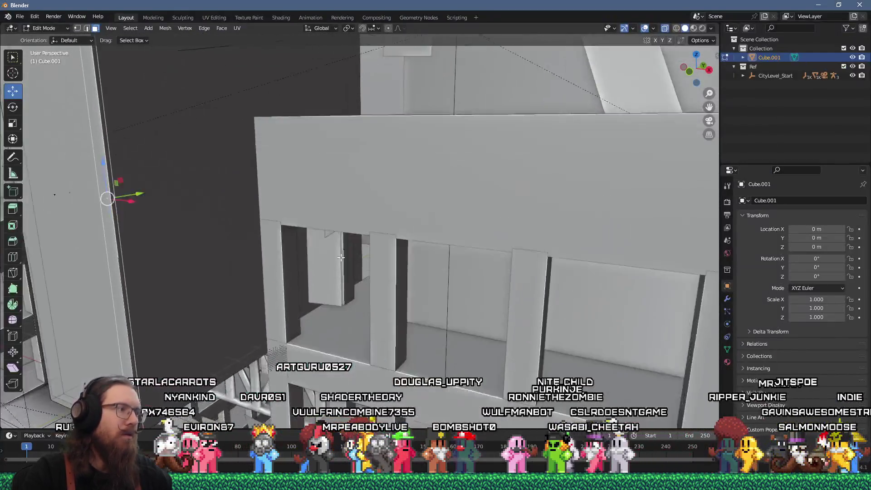
{"action": "left_click_drag", "start_coordinate": [340, 257], "coordinate": [382, 226]}
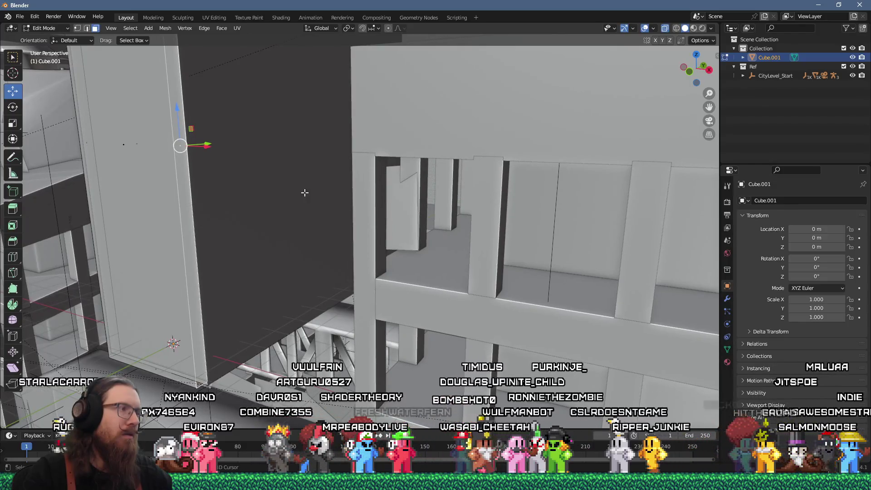
{"action": "left_click", "coordinate": [131, 142]}
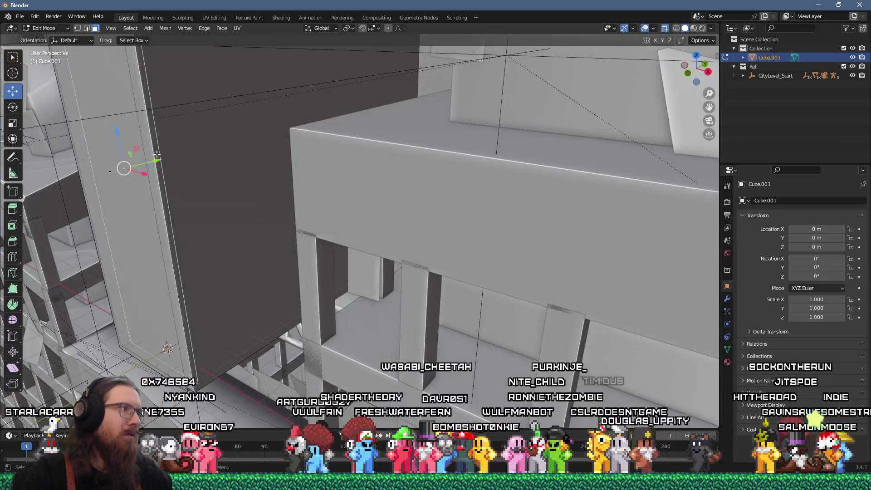
{"action": "left_click_drag", "start_coordinate": [154, 157], "coordinate": [172, 159]}
{"action": "key", "text": "i"}
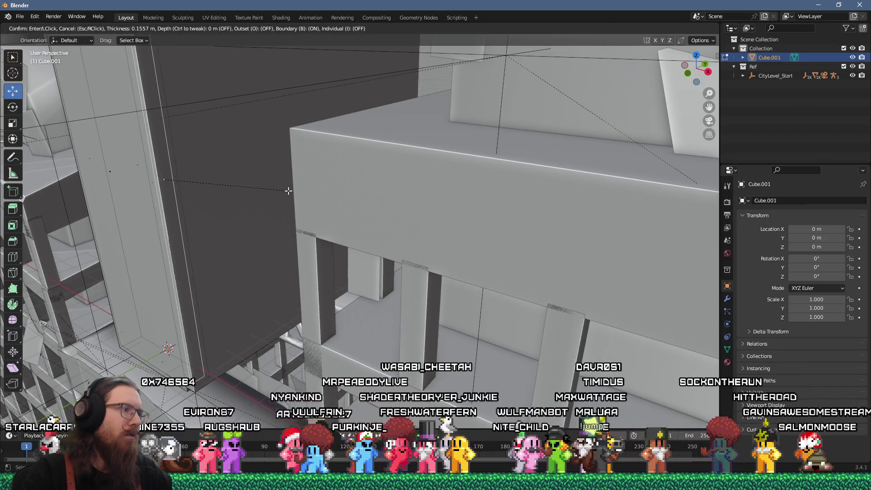
{"action": "left_click", "coordinate": [289, 191]}
{"action": "key", "text": "s"}
{"action": "key", "text": "z"}
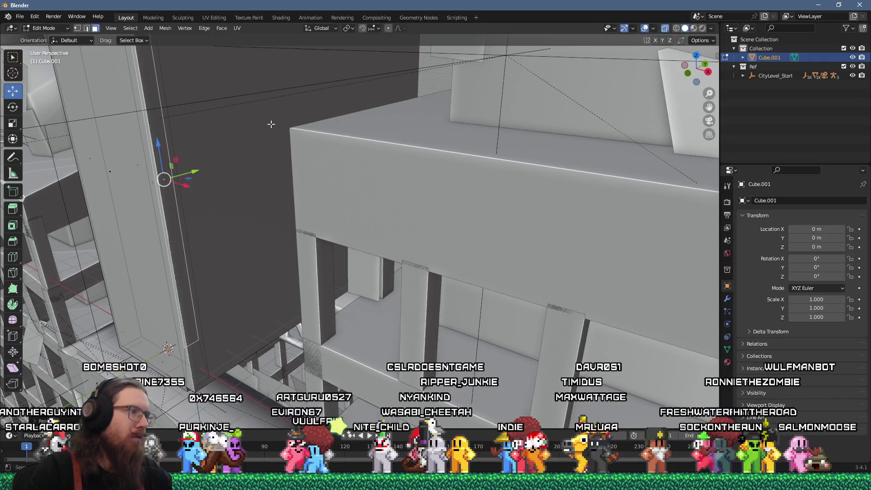
{"action": "left_click", "coordinate": [232, 161]}
{"action": "key", "text": "KP_Decimal"}
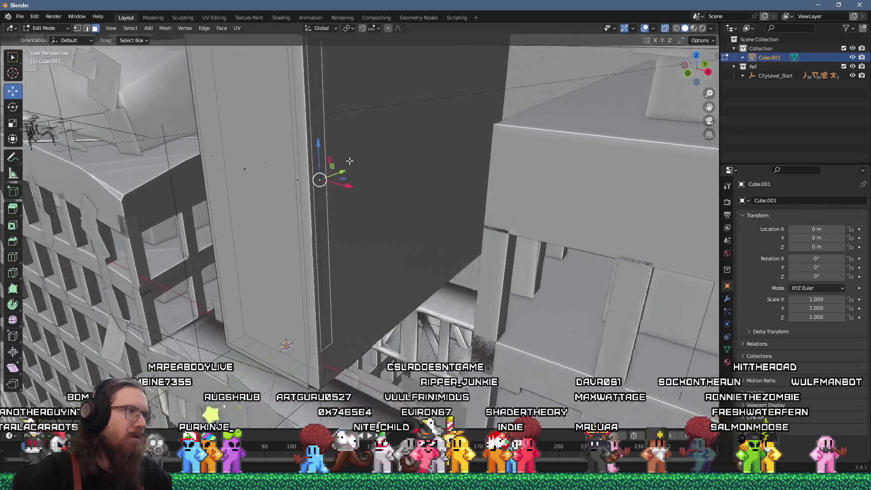
{"action": "left_click", "coordinate": [392, 165]}
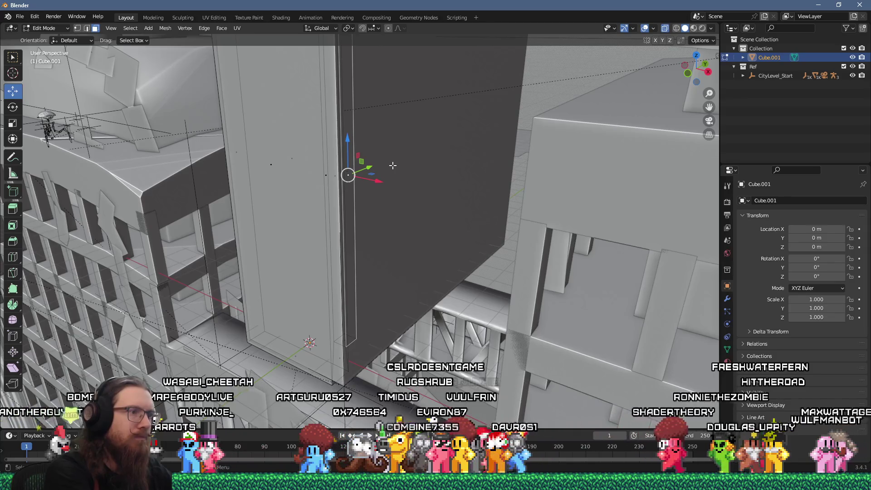
{"action": "mouse_move", "coordinate": [392, 165]}
{"action": "left_mouse_down"}
{"action": "mouse_move", "coordinate": [435, 145]}
{"action": "mouse_move", "coordinate": [375, 200]}
{"action": "left_mouse_up"}
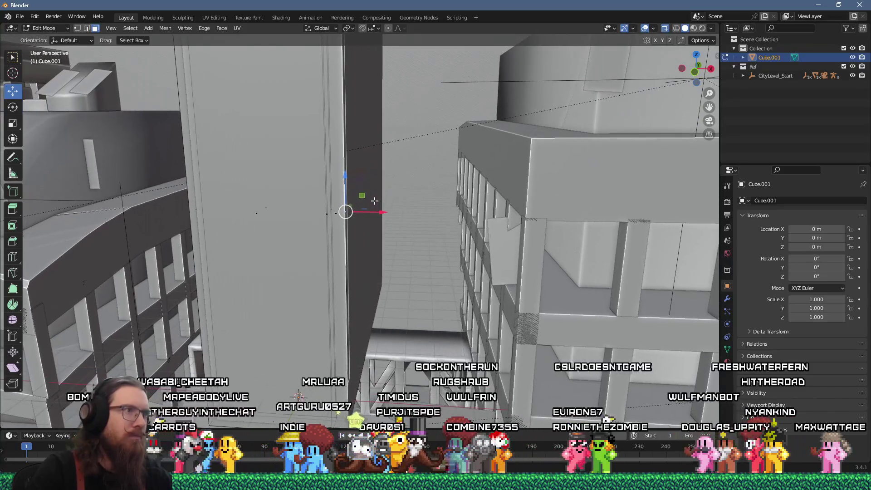
{"action": "key", "text": "e"}
{"action": "right_click", "coordinate": [404, 202]}
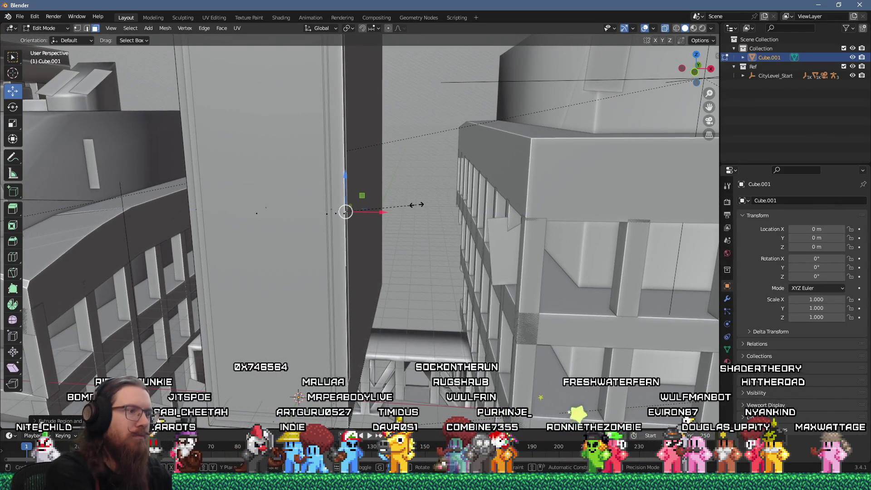
{"action": "key", "text": "s"}
{"action": "right_click", "coordinate": [420, 202]}
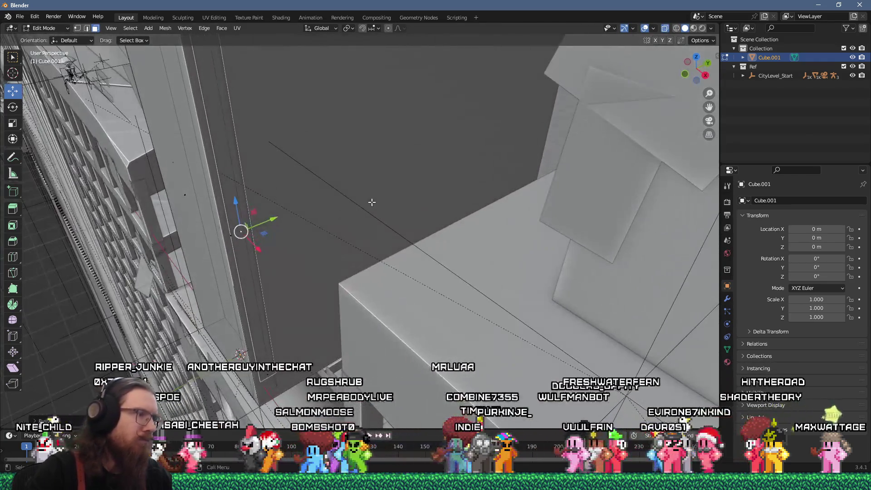
- Stretch the selected geometry 1.362× along the Y axis
{"action": "key", "text": "s"}
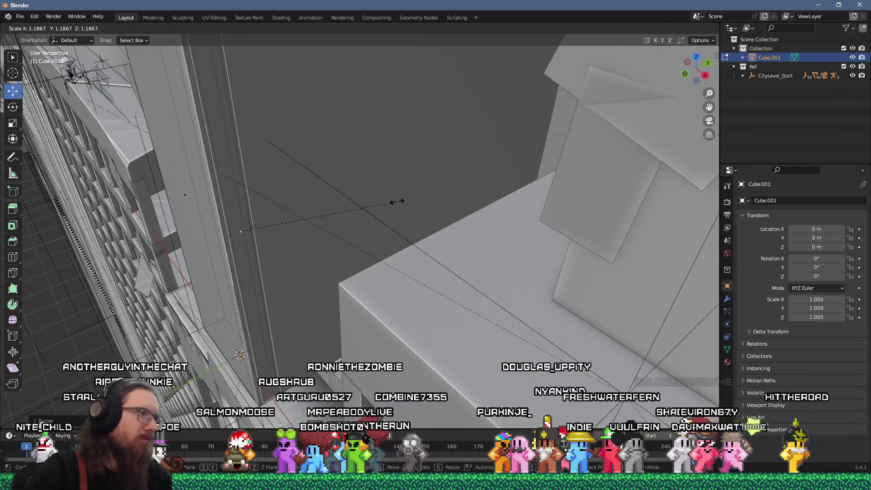
{"action": "key", "text": "x"}
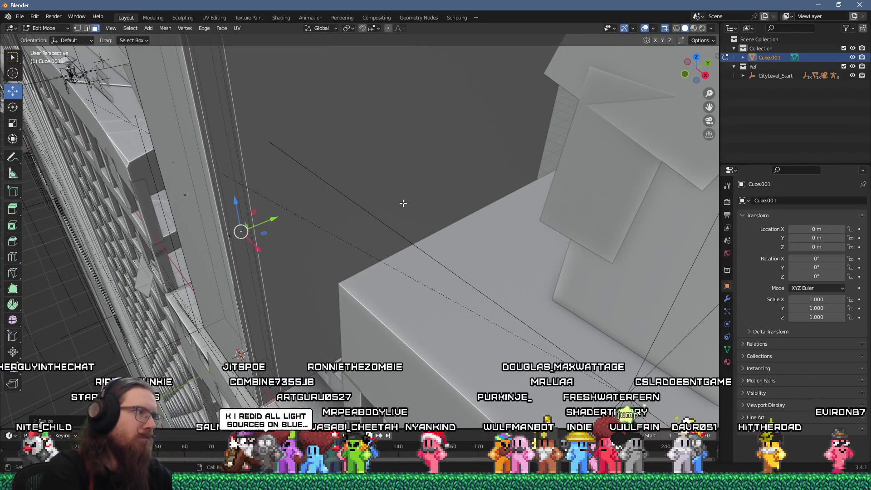
{"action": "key", "text": "x"}
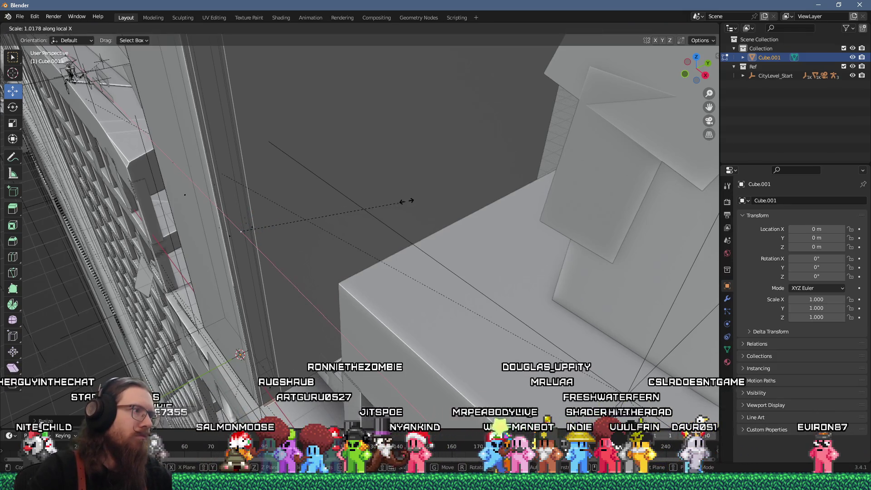
{"action": "key", "text": "x"}
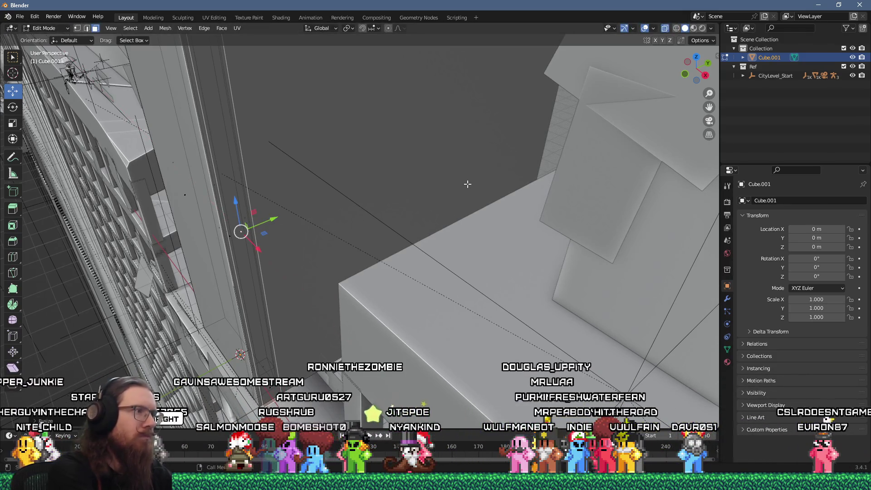
{"action": "key", "text": "y"}
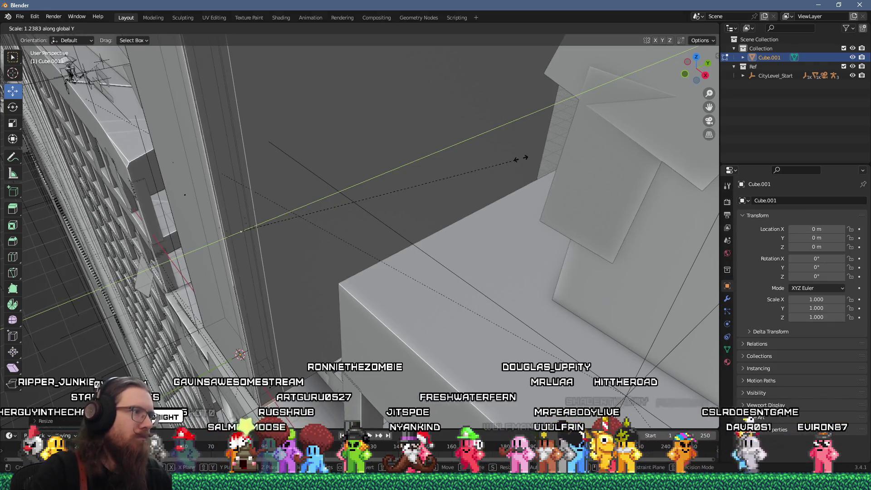
{"action": "left_click", "coordinate": [546, 153]}
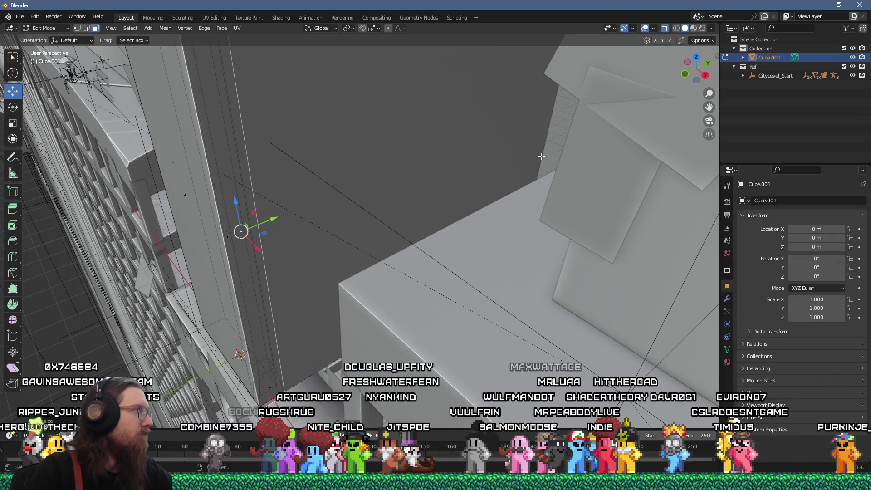
{"action": "scroll", "coordinate": [541, 156], "scroll_direction": "up", "scroll_amount": 8}
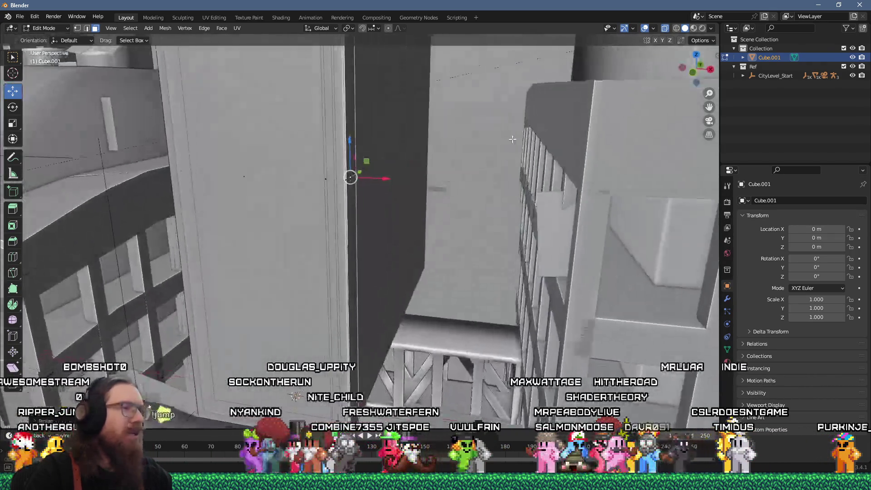
{"action": "scroll", "coordinate": [523, 131], "scroll_direction": "down", "scroll_amount": 5}
{"action": "scroll", "coordinate": [485, 172], "scroll_direction": "up", "scroll_amount": 5}
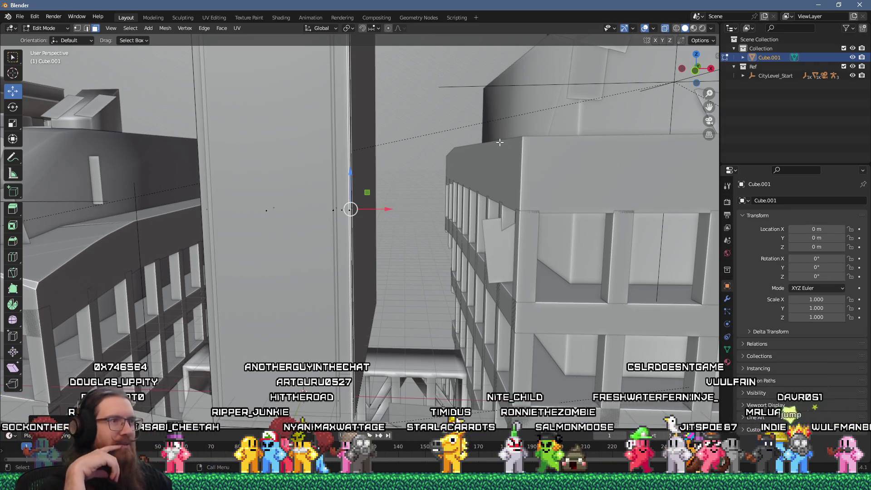
- Extrude a 0.1285 m strip from the tall box's side face, then grow the selection and scale it
{"action": "mouse_move", "coordinate": [499, 142]}
{"action": "left_mouse_down"}
{"action": "mouse_move", "coordinate": [431, 224]}
{"action": "mouse_move", "coordinate": [426, 214]}
{"action": "mouse_move", "coordinate": [403, 240]}
{"action": "mouse_move", "coordinate": [420, 225]}
{"action": "mouse_move", "coordinate": [422, 234]}
{"action": "mouse_move", "coordinate": [436, 230]}
{"action": "mouse_move", "coordinate": [373, 229]}
{"action": "left_mouse_up"}
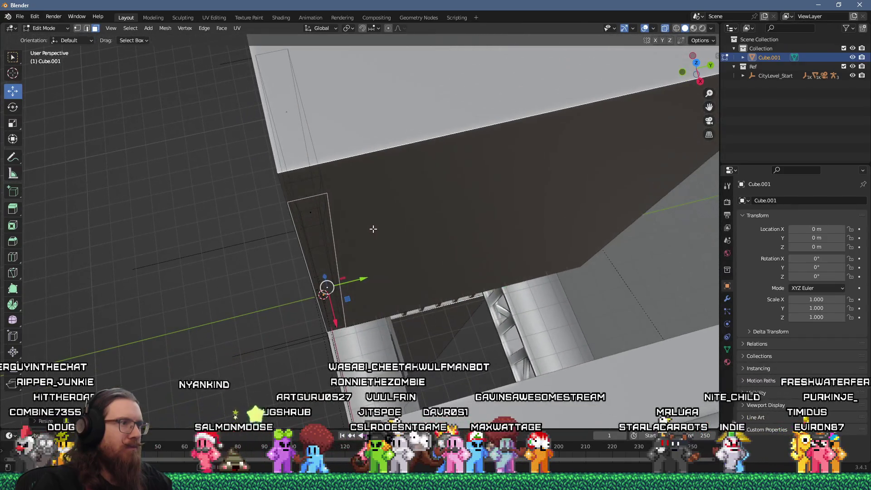
{"action": "key", "text": "alt+Tab"}
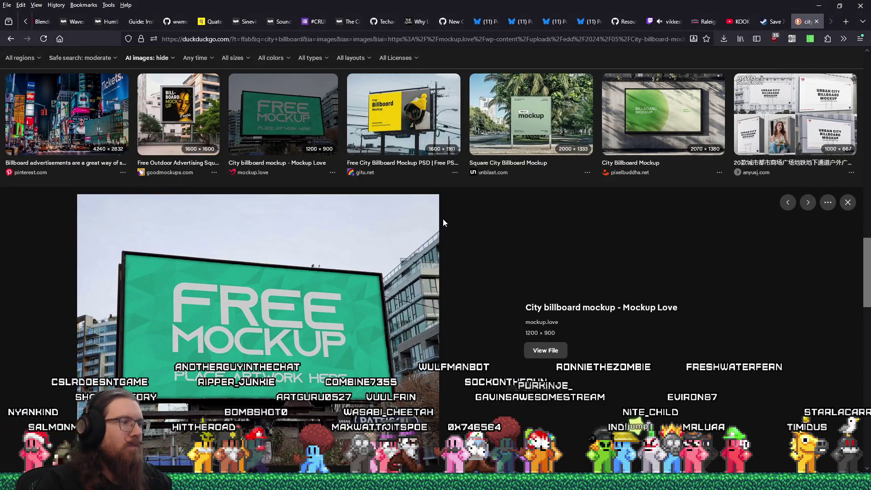
{"action": "key", "text": "alt+Tab"}
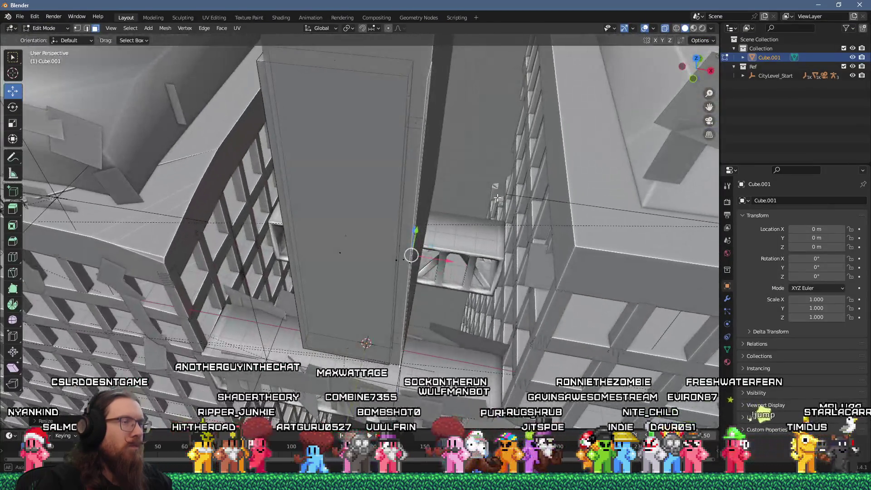
{"action": "left_click_drag", "start_coordinate": [497, 198], "coordinate": [488, 199]}
{"action": "key", "text": "e"}
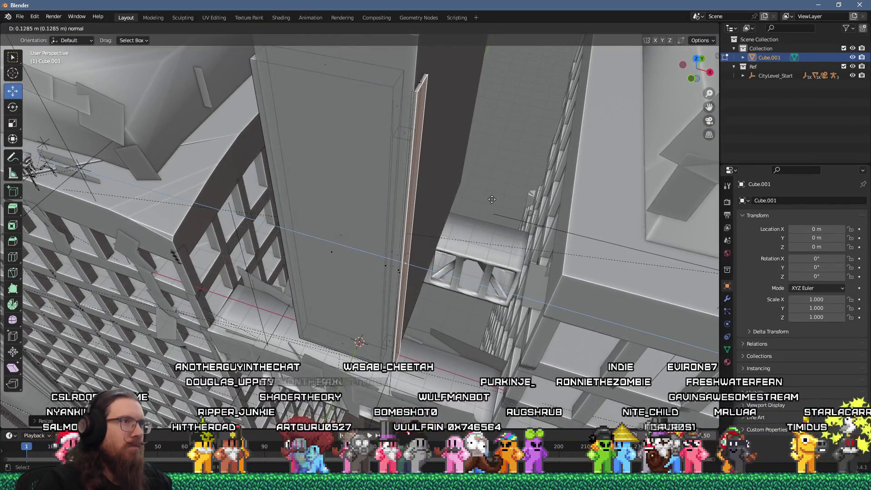
{"action": "left_click", "coordinate": [492, 199]}
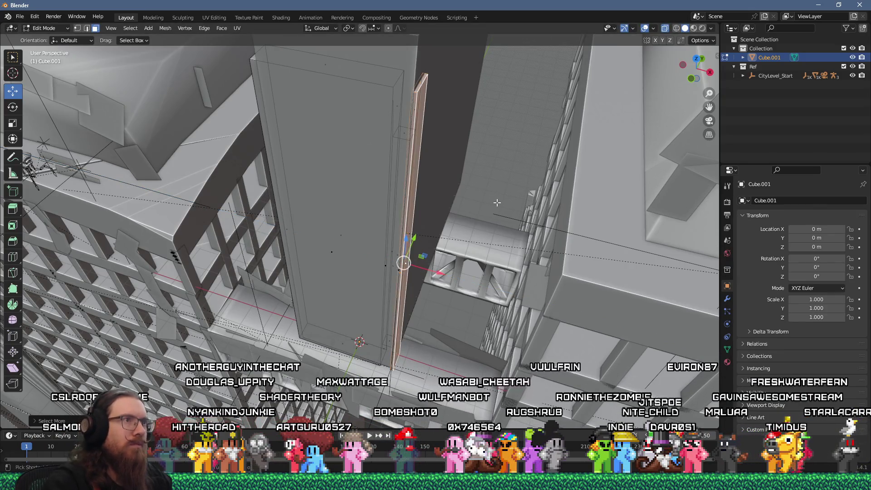
{"action": "key", "text": "ctrl+KP_Add"}
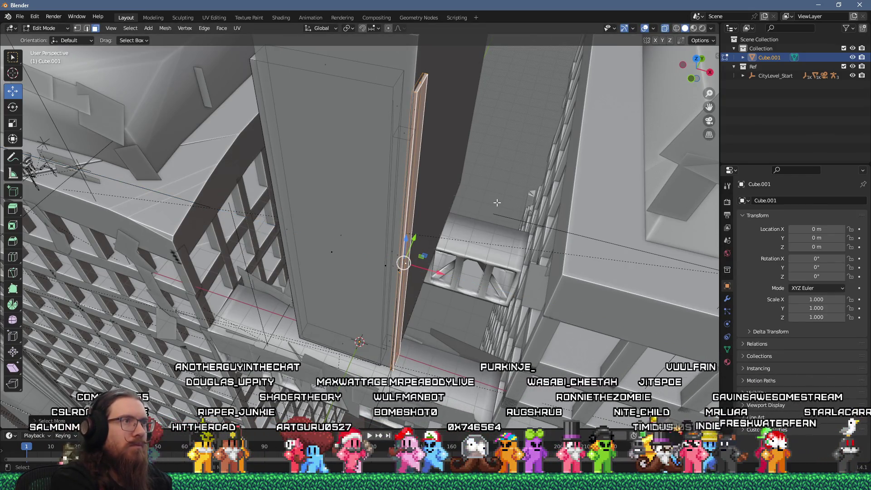
{"action": "key", "text": "s"}
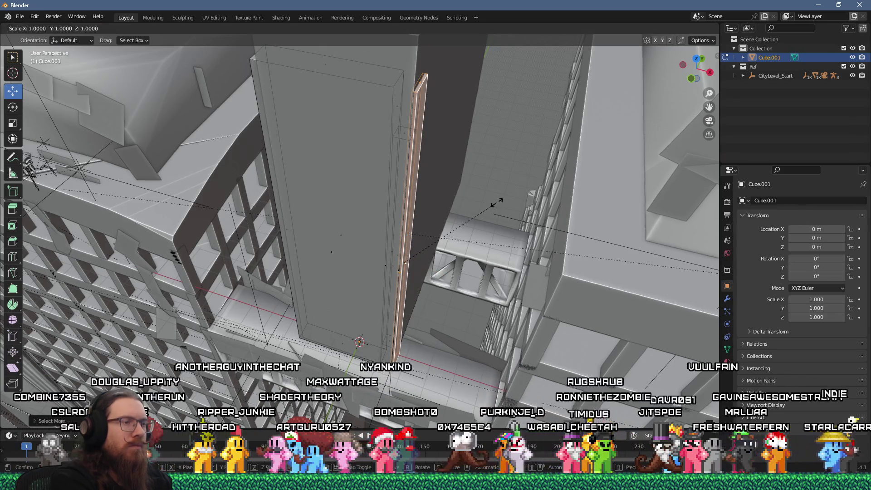
{"action": "left_click", "coordinate": [520, 191]}
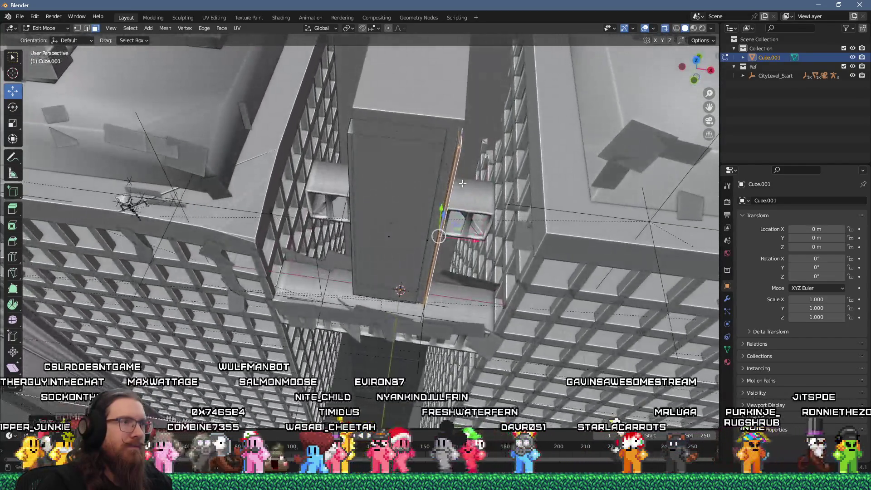
{"action": "key", "text": "alt+Tab"}
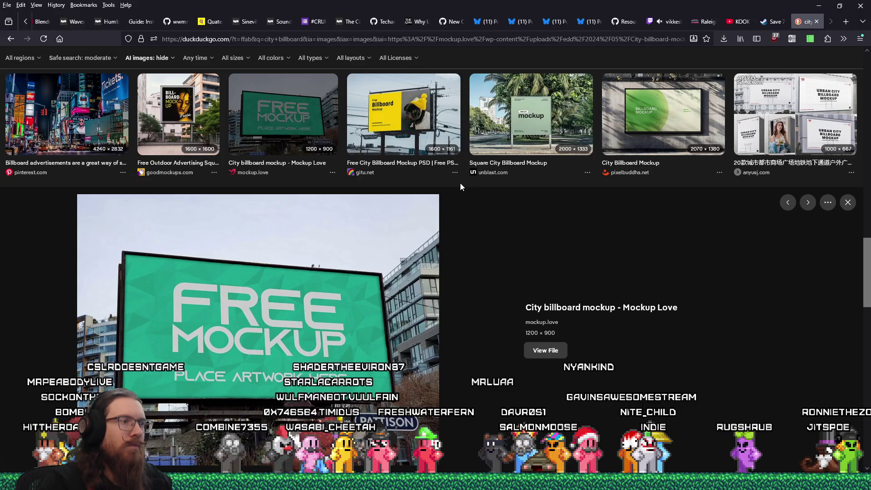
{"action": "key", "text": "alt+Tab"}
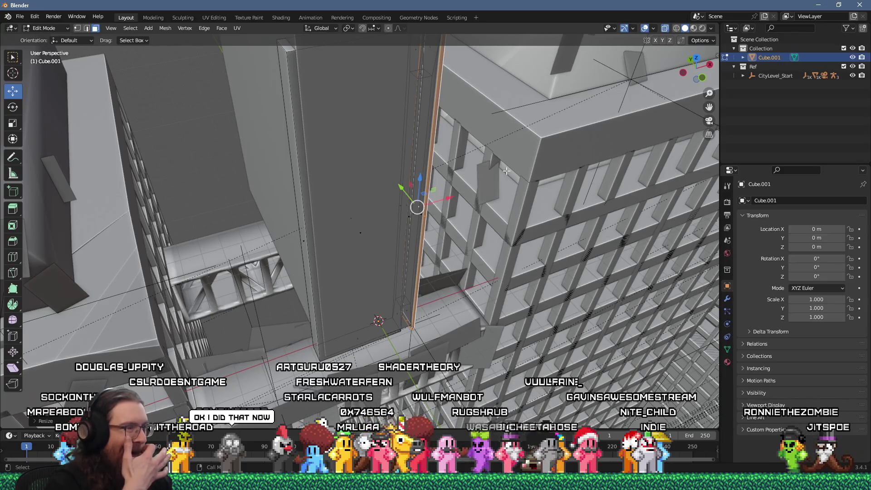
{"action": "mouse_move", "coordinate": [351, 241]}
{"action": "left_mouse_down"}
{"action": "mouse_move", "coordinate": [358, 240]}
{"action": "mouse_move", "coordinate": [344, 257]}
{"action": "left_mouse_up"}
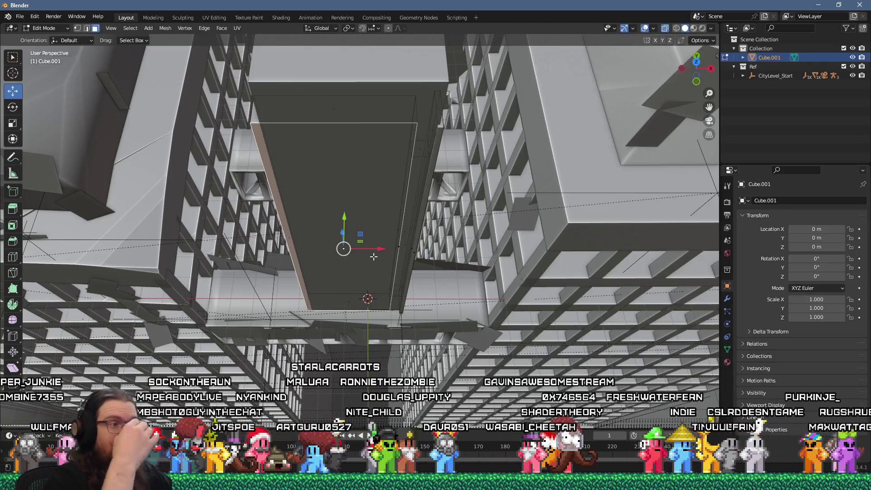
{"action": "mouse_move", "coordinate": [374, 257]}
{"action": "left_mouse_down"}
{"action": "mouse_move", "coordinate": [460, 66]}
{"action": "mouse_move", "coordinate": [481, 53]}
{"action": "left_mouse_up"}
{"action": "key", "text": "alt+Tab"}
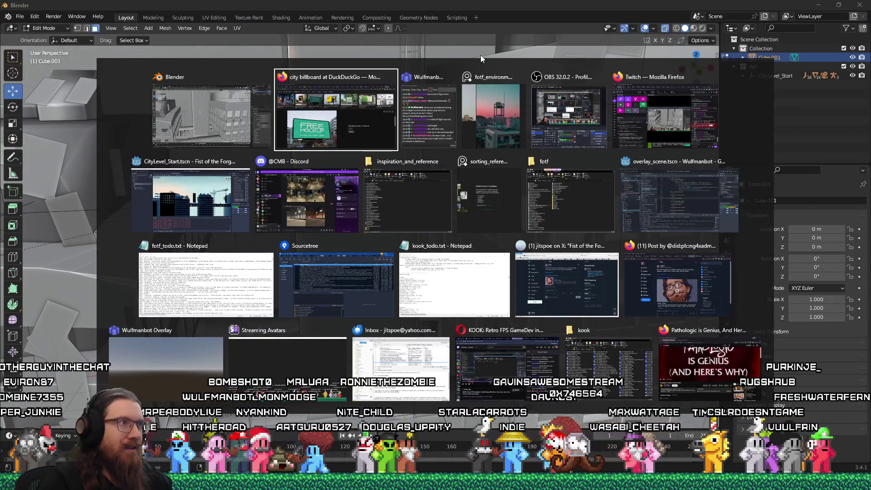
{"action": "key", "text": "Escape"}
{"action": "key", "text": "alt+Tab"}
{"action": "key", "text": "alt+Tab"}
{"action": "key", "text": "alt+shift+Tab"}
{"action": "key", "text": "alt+shift+Tab"}
{"action": "scroll", "coordinate": [423, 121], "scroll_direction": "up", "scroll_amount": 3}
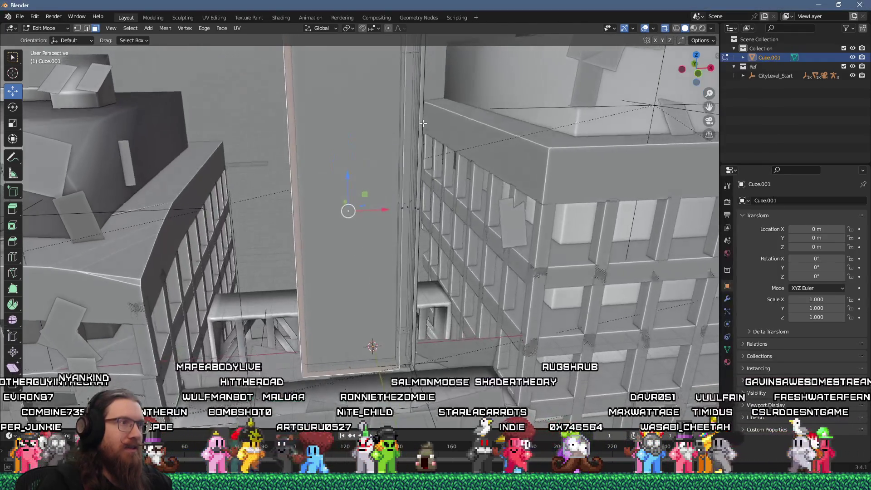
- Duplicate the selected face of the tall box in place
{"action": "mouse_move", "coordinate": [424, 121]}
{"action": "left_mouse_down"}
{"action": "mouse_move", "coordinate": [406, 142]}
{"action": "mouse_move", "coordinate": [428, 140]}
{"action": "mouse_move", "coordinate": [335, 144]}
{"action": "left_mouse_up"}
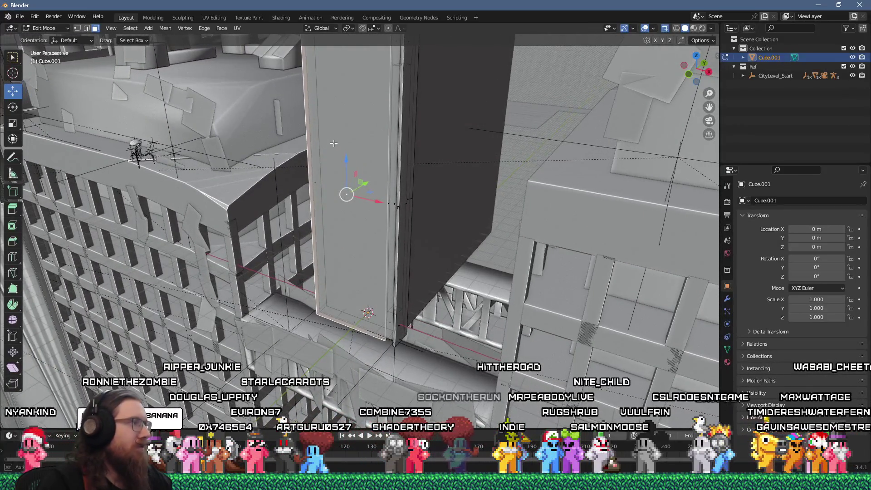
{"action": "scroll", "coordinate": [334, 143], "scroll_direction": "up", "scroll_amount": 4}
{"action": "mouse_move", "coordinate": [441, 198]}
{"action": "left_mouse_down"}
{"action": "mouse_move", "coordinate": [494, 213]}
{"action": "mouse_move", "coordinate": [512, 235]}
{"action": "mouse_move", "coordinate": [526, 227]}
{"action": "mouse_move", "coordinate": [407, 226]}
{"action": "left_mouse_up"}
{"action": "scroll", "coordinate": [303, 274], "scroll_direction": "down", "scroll_amount": 3}
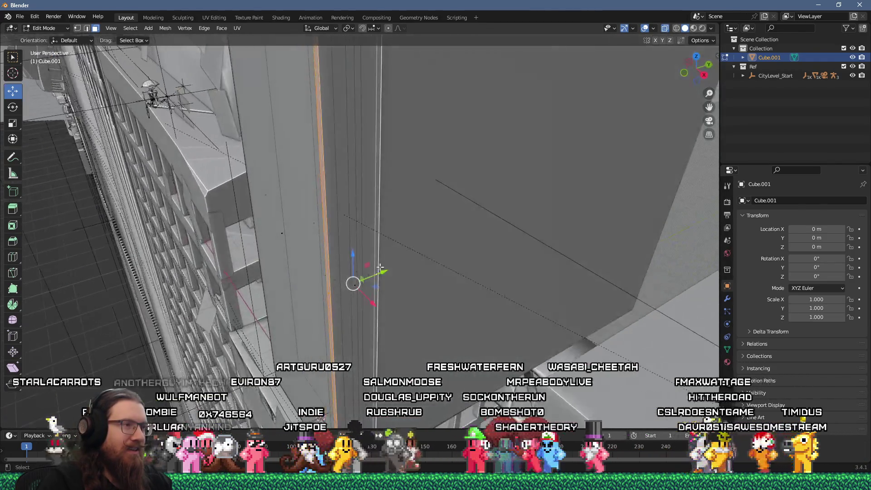
{"action": "scroll", "coordinate": [404, 262], "scroll_direction": "down", "scroll_amount": 5}
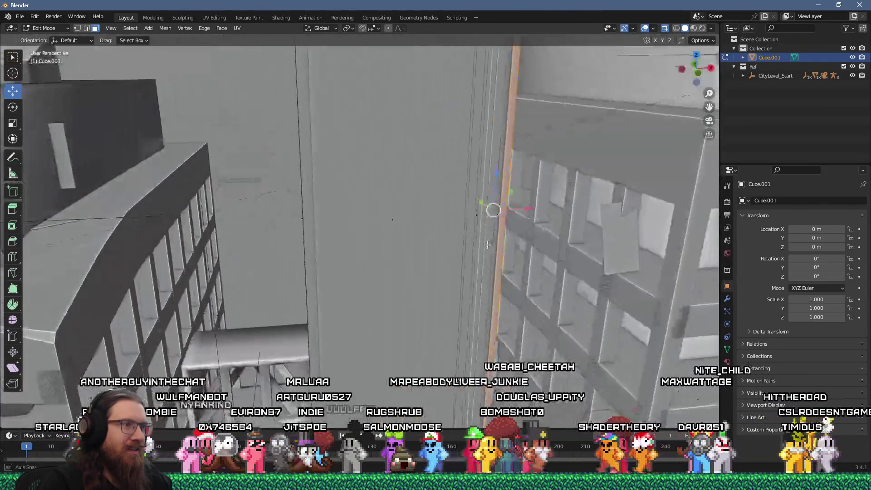
{"action": "left_click_drag", "start_coordinate": [490, 227], "coordinate": [490, 230]}
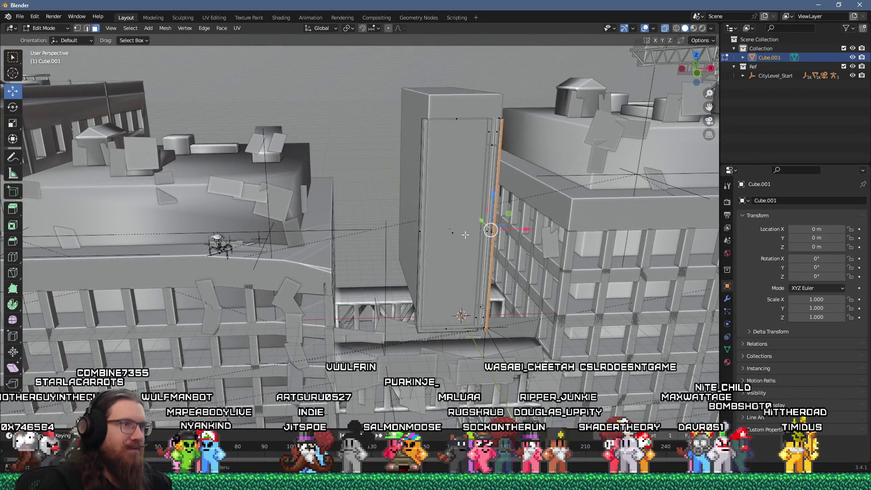
{"action": "scroll", "coordinate": [454, 233], "scroll_direction": "up", "scroll_amount": 5}
{"action": "left_click_drag", "start_coordinate": [449, 233], "coordinate": [510, 232]}
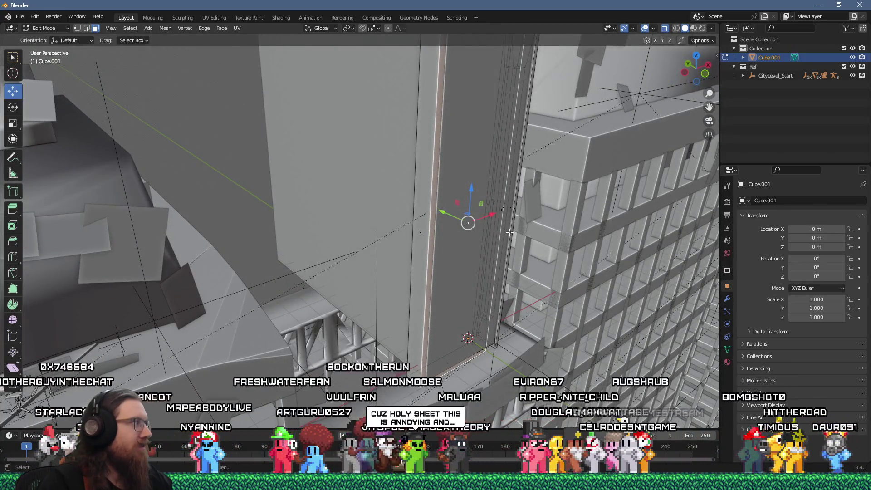
{"action": "left_click_drag", "start_coordinate": [501, 232], "coordinate": [470, 277]}
{"action": "left_click_drag", "start_coordinate": [469, 276], "coordinate": [488, 241]}
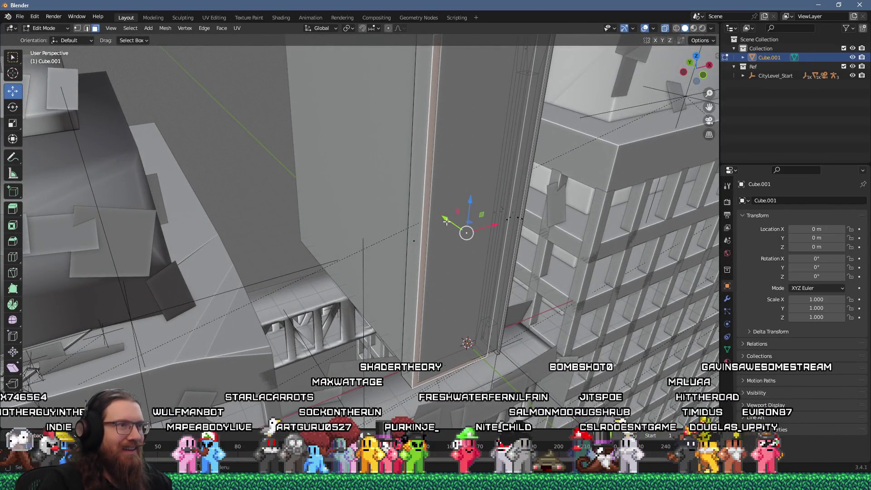
{"action": "left_click_drag", "start_coordinate": [446, 221], "coordinate": [440, 218]}
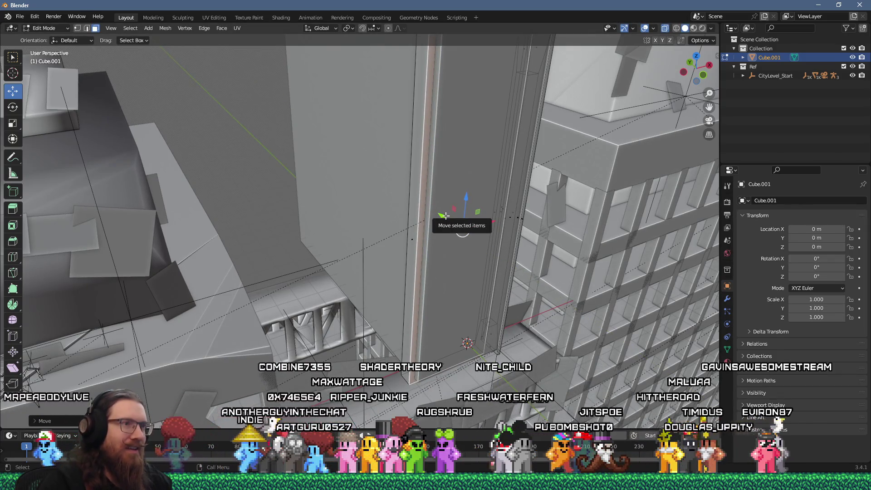
{"action": "right_click", "coordinate": [446, 216]}
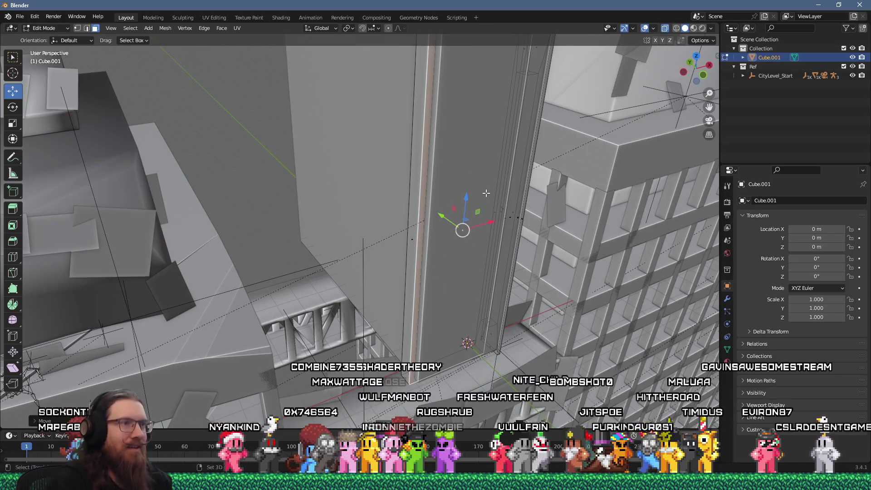
{"action": "key", "text": "g"}
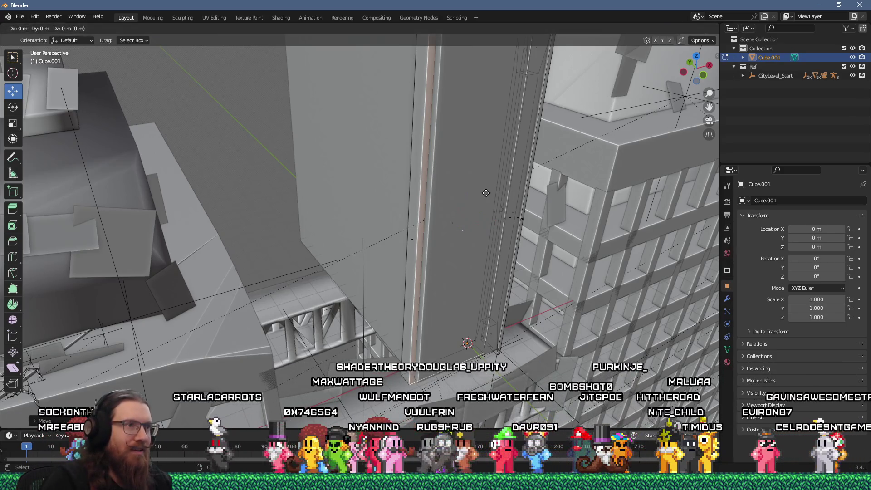
{"action": "left_click", "coordinate": [489, 194]}
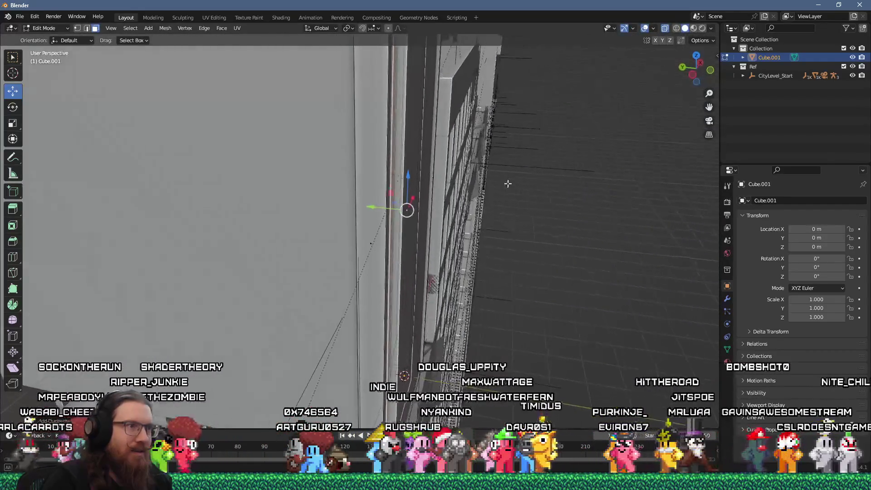
- Extrude the duplicated face about 0.1 m outward as a thin strut
{"action": "mouse_move", "coordinate": [508, 184]}
{"action": "left_mouse_down"}
{"action": "mouse_move", "coordinate": [443, 181]}
{"action": "mouse_move", "coordinate": [372, 200]}
{"action": "left_mouse_up"}
{"action": "key", "text": "g"}
{"action": "key", "text": "z"}
{"action": "key", "text": "z"}
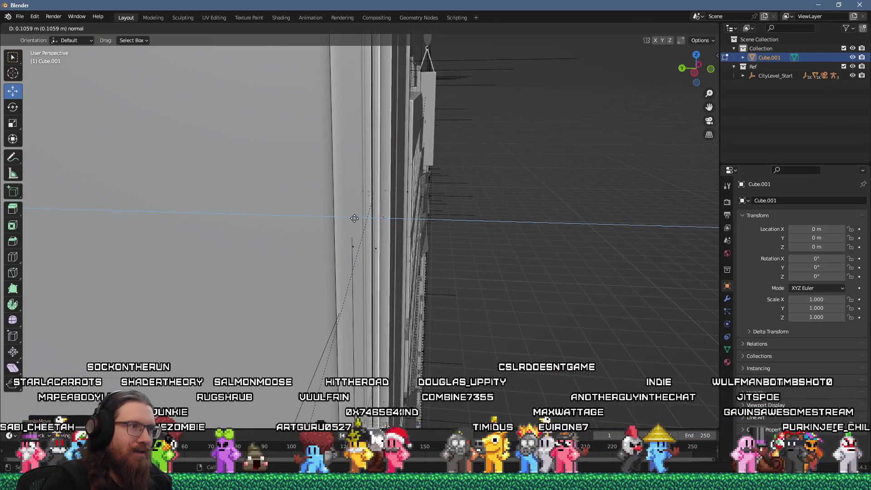
{"action": "left_click", "coordinate": [354, 218]}
- Delete the thin strip and wall faces, then select the strip's bottom vertex
{"action": "left_click_drag", "start_coordinate": [354, 218], "coordinate": [296, 250]}
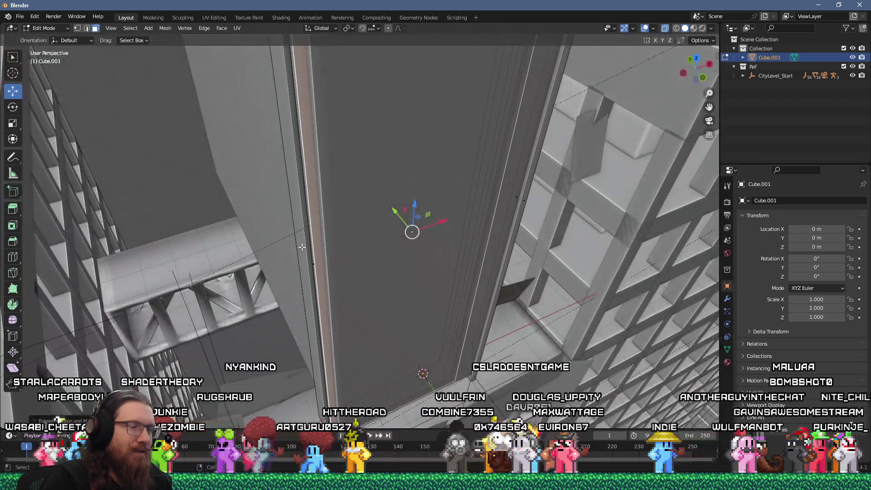
{"action": "left_click", "coordinate": [303, 247]}
{"action": "left_click", "coordinate": [322, 245], "text": "shift"}
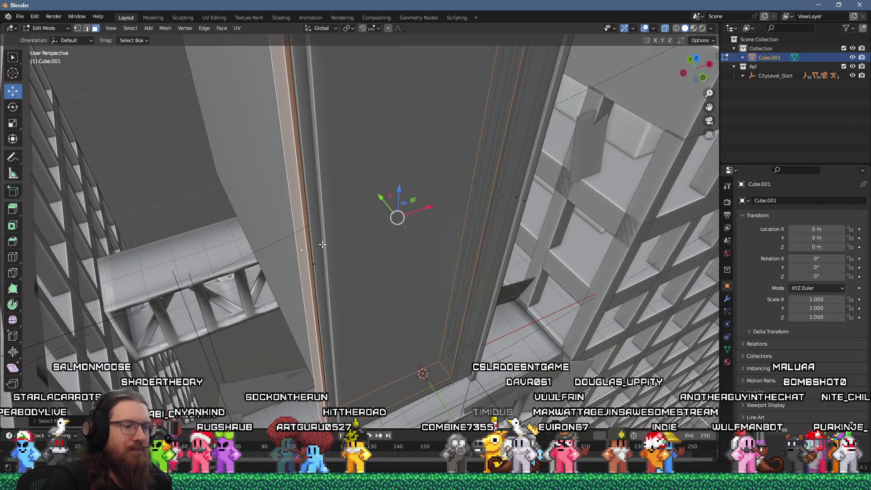
{"action": "key", "text": "x"}
{"action": "left_click", "coordinate": [322, 244]}
{"action": "left_click_drag", "start_coordinate": [494, 294], "coordinate": [449, 200]}
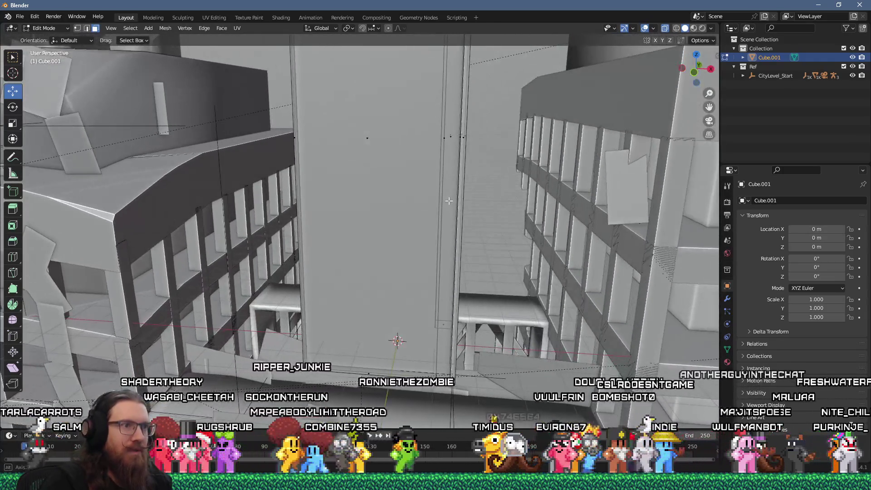
{"action": "left_click", "coordinate": [443, 325]}
{"action": "scroll", "coordinate": [450, 154], "scroll_direction": "down", "scroll_amount": 5}
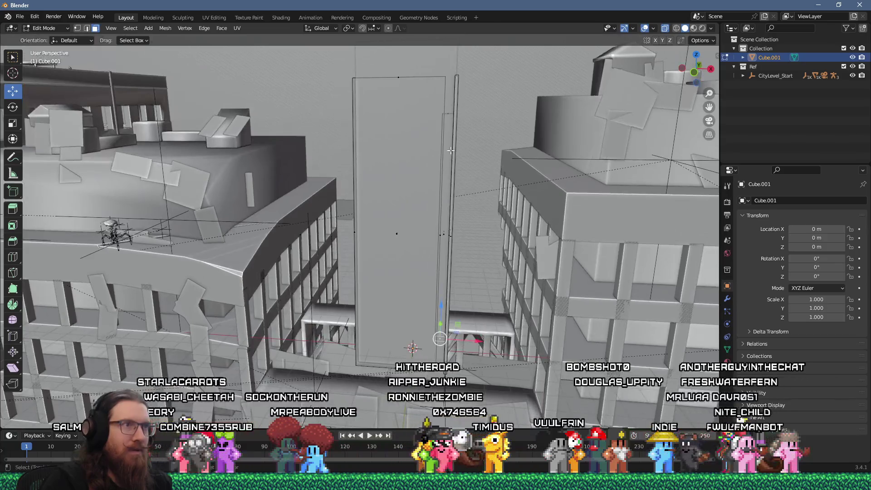
- Stretch two strut vertices along Z and show the sidebar's median values (Z 5.5 m)
{"action": "left_click", "coordinate": [455, 121], "text": "shift"}
{"action": "key", "text": "s"}
{"action": "key", "text": "z"}
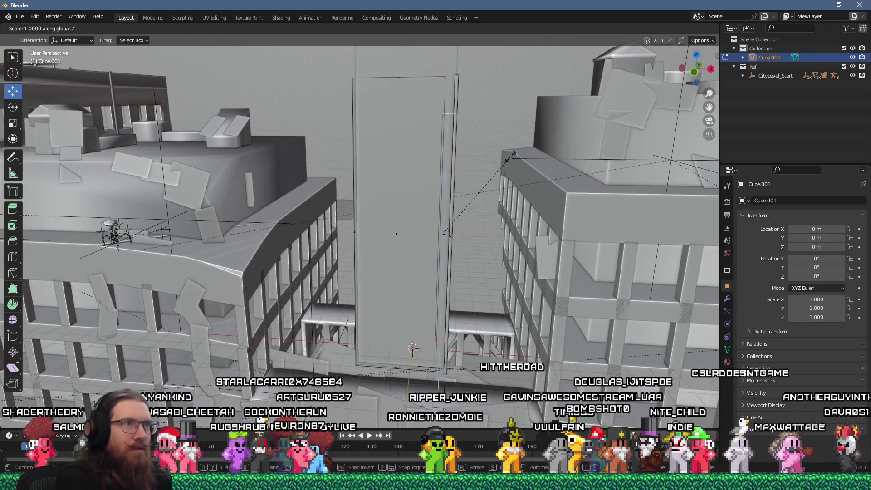
{"action": "left_click", "coordinate": [475, 185]}
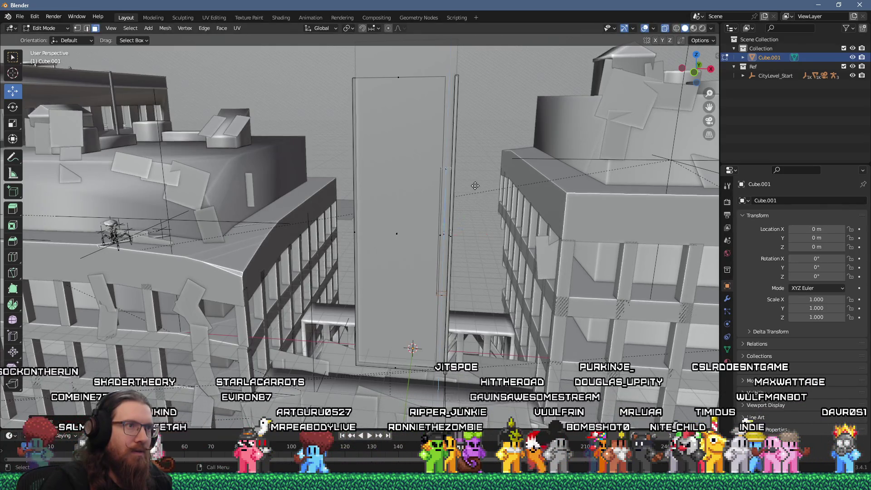
{"action": "key", "text": "e"}
{"action": "right_click", "coordinate": [475, 186]}
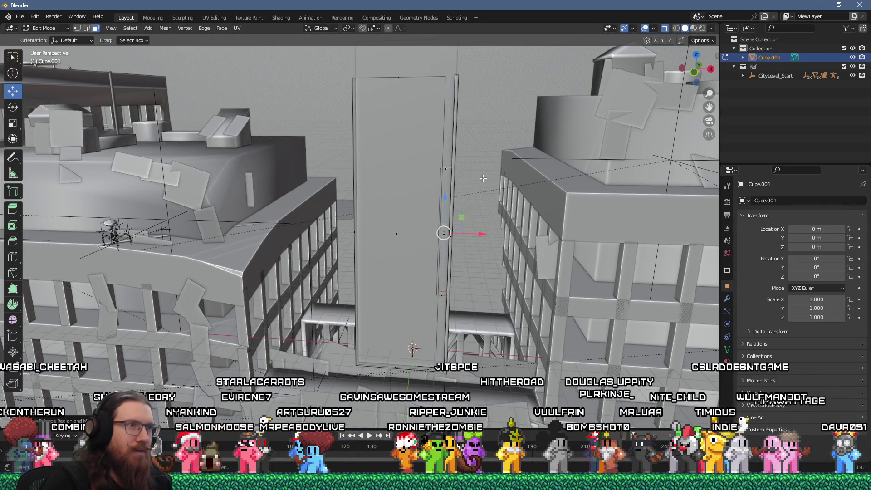
{"action": "key", "text": "s"}
{"action": "key", "text": "z"}
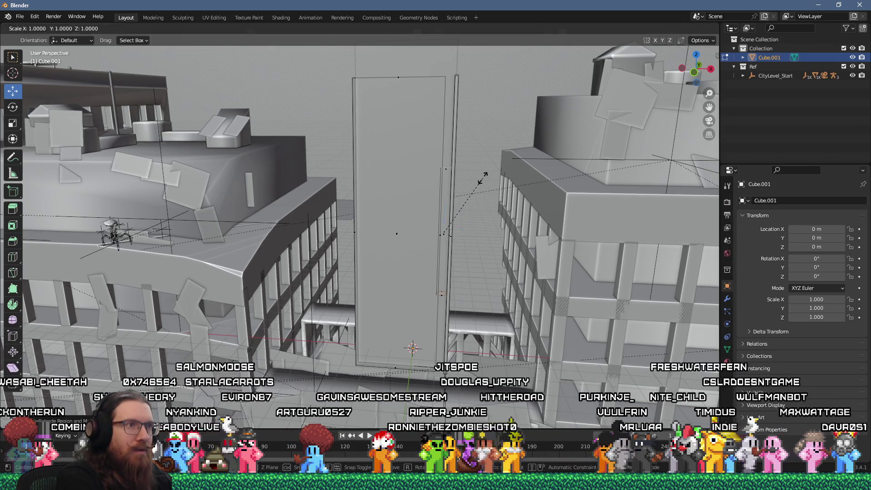
{"action": "left_click", "coordinate": [524, 261]}
{"action": "scroll", "coordinate": [459, 285], "scroll_direction": "up", "scroll_amount": 3}
{"action": "mouse_move", "coordinate": [459, 284]}
{"action": "left_mouse_down"}
{"action": "mouse_move", "coordinate": [497, 275]}
{"action": "mouse_move", "coordinate": [518, 256]}
{"action": "left_mouse_up"}
{"action": "left_click", "coordinate": [718, 59]}
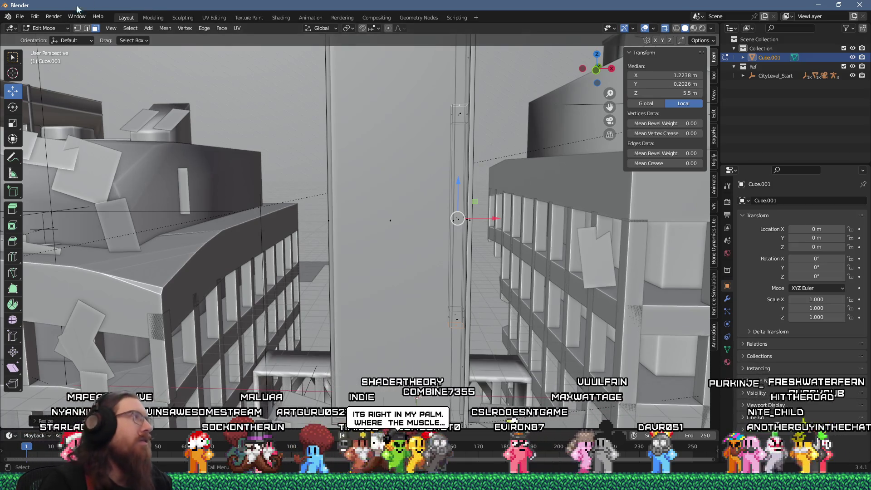
{"action": "left_click", "coordinate": [35, 17]}
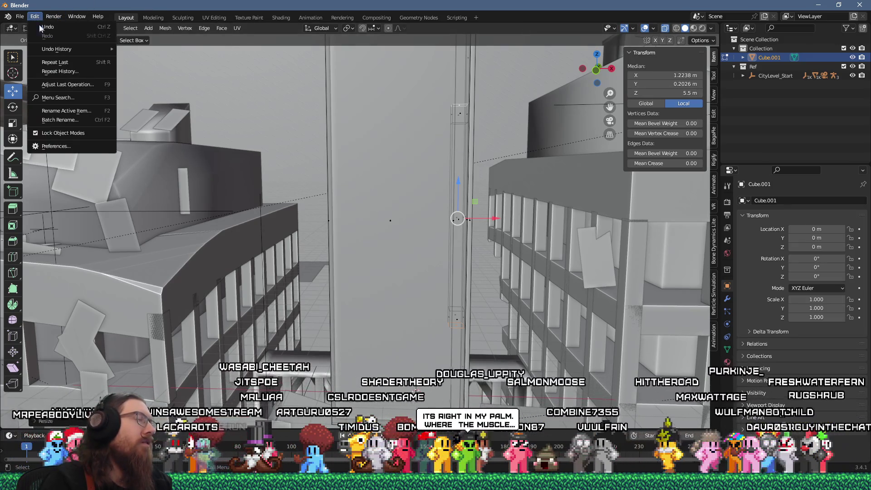
{"action": "left_click", "coordinate": [57, 146]}
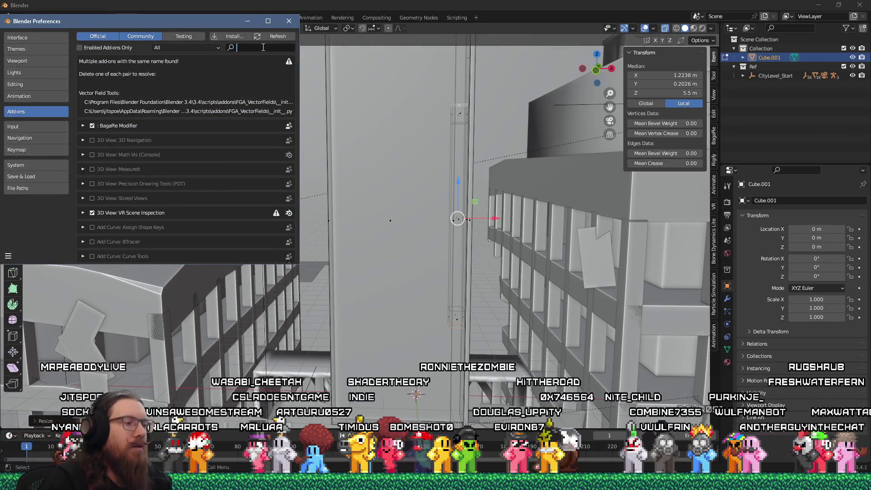
{"action": "type", "text": "screen"}
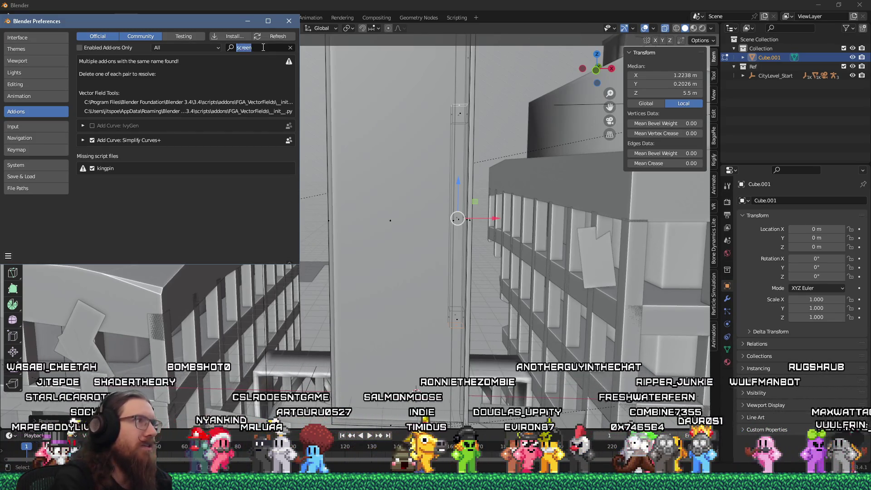
{"action": "key", "text": "ctrl+BackSpace"}
{"action": "left_click", "coordinate": [291, 21]}
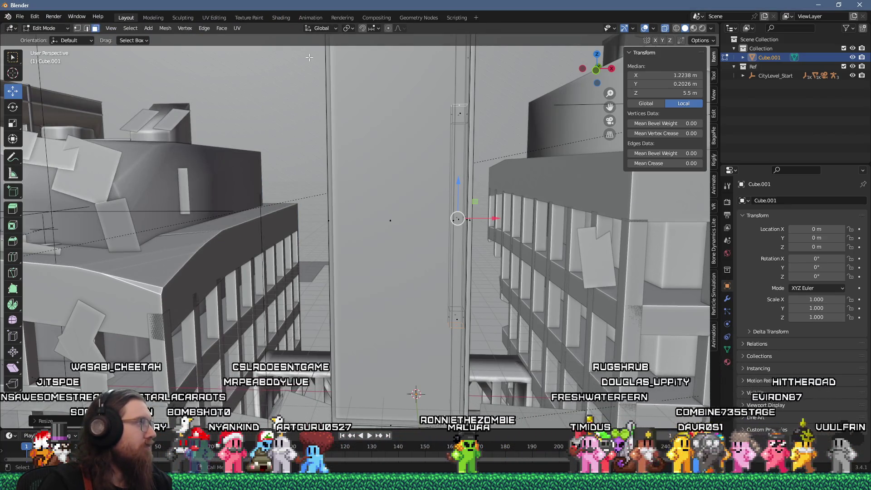
- Delete the selected column faces of the post
{"action": "right_click", "coordinate": [317, 121]}
{"action": "left_click_drag", "start_coordinate": [318, 121], "coordinate": [392, 154]}
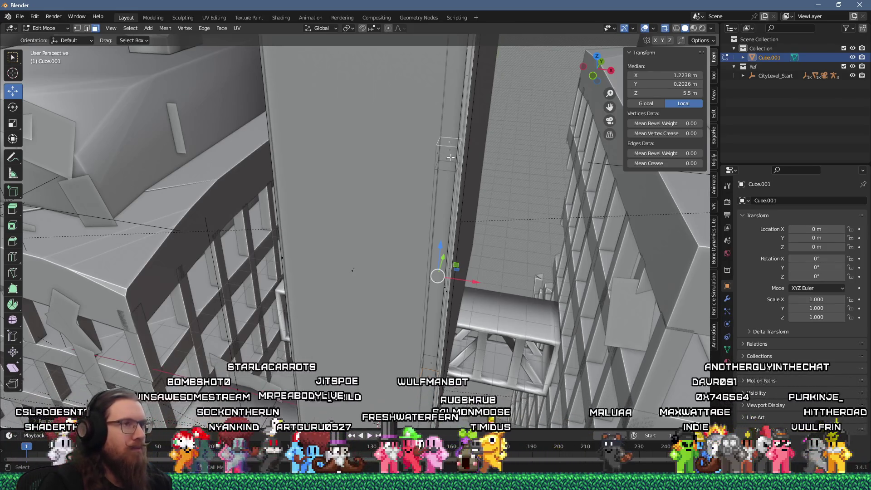
{"action": "left_click", "coordinate": [448, 266]}
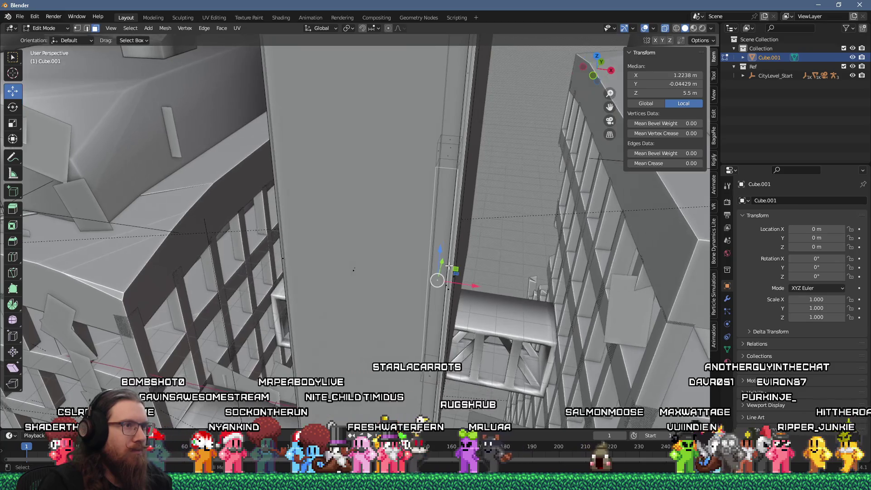
{"action": "left_click", "coordinate": [435, 274]}
{"action": "key", "text": "ctrl+z"}
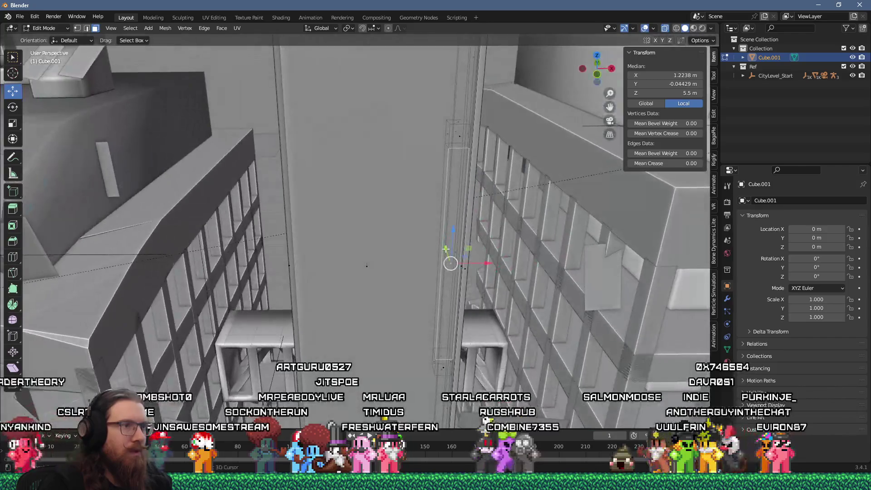
{"action": "left_click", "coordinate": [446, 249]}
{"action": "left_click_drag", "start_coordinate": [452, 243], "coordinate": [448, 251]}
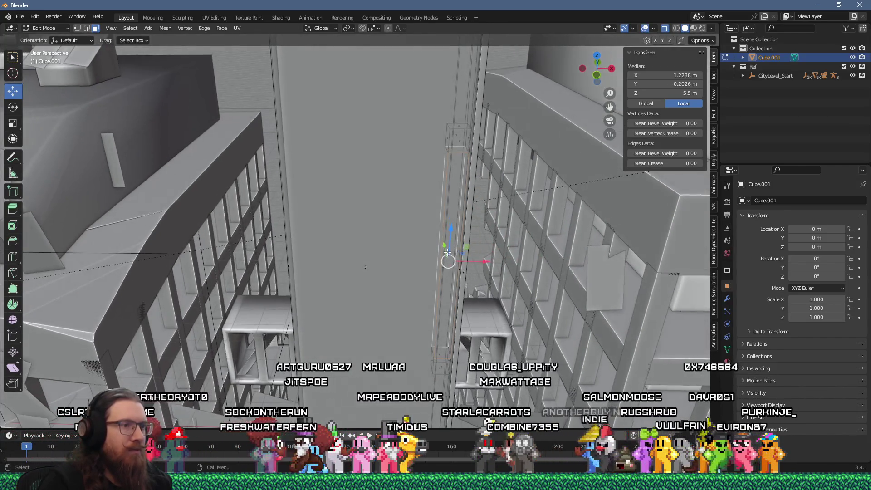
{"action": "key", "text": "x"}
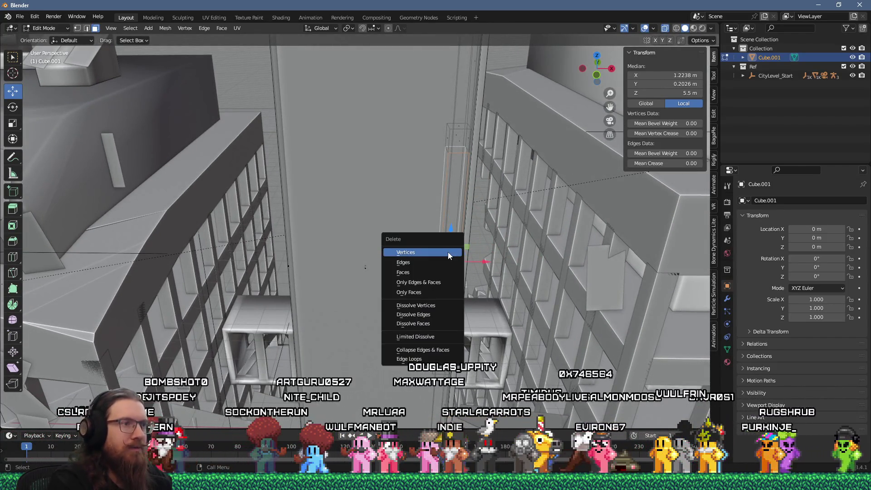
{"action": "key", "text": "Down"}
{"action": "key", "text": "Down"}
{"action": "key", "text": "Return"}
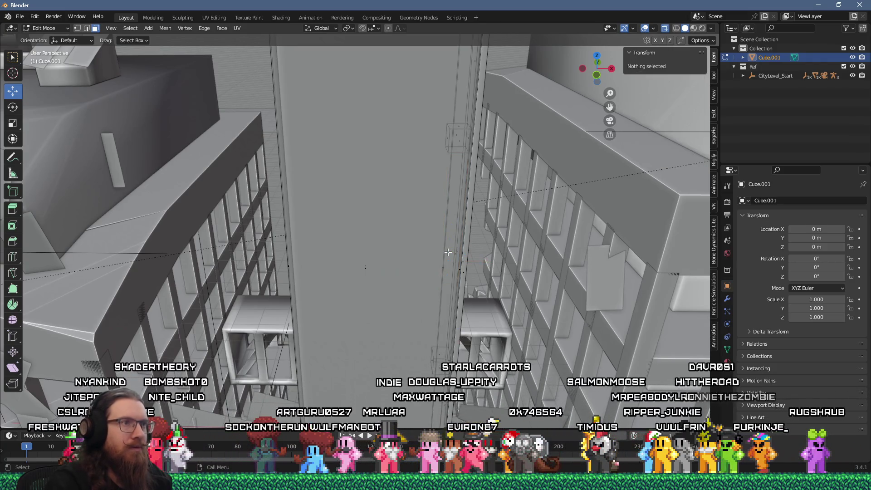
- In face select mode, shift a post face along X to median X 1.5117 m
{"action": "left_click", "coordinate": [457, 151], "text": "alt"}
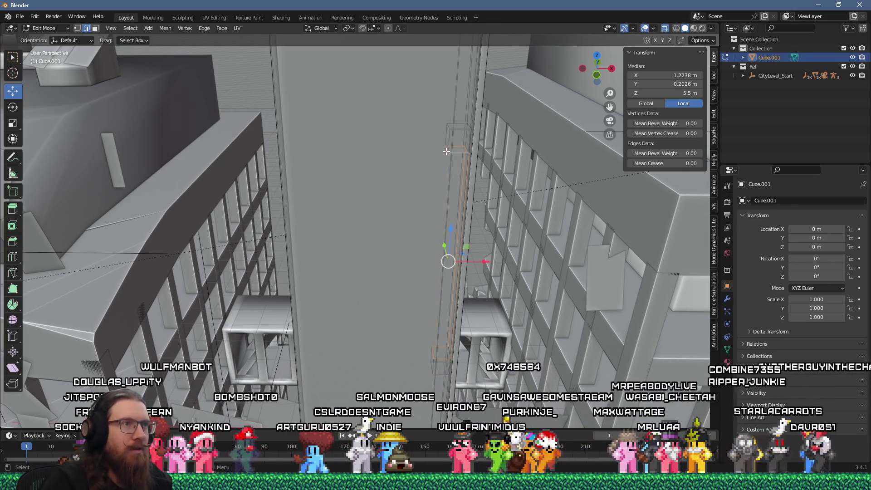
{"action": "left_click", "coordinate": [460, 146]}
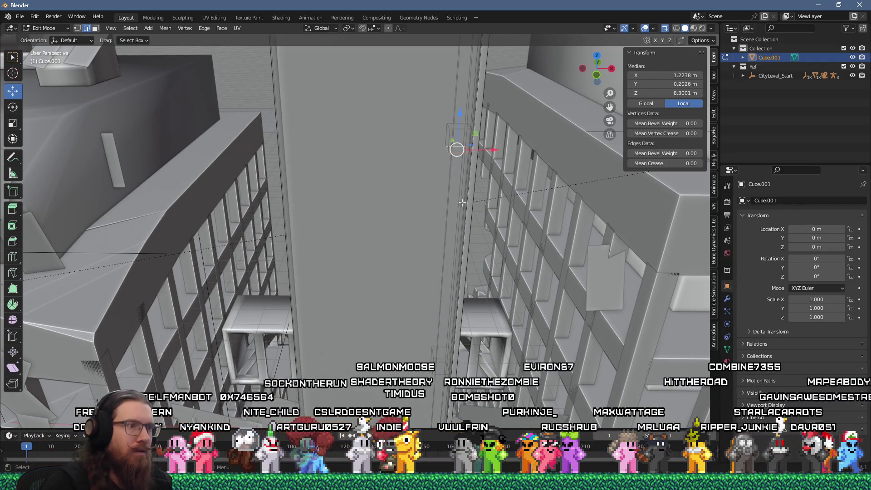
{"action": "left_click", "coordinate": [442, 358]}
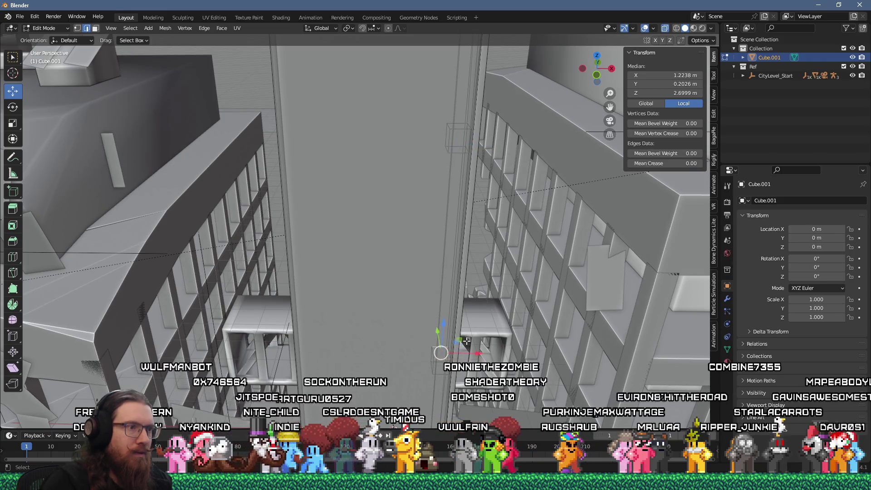
{"action": "mouse_move", "coordinate": [466, 341]}
{"action": "left_mouse_down"}
{"action": "mouse_move", "coordinate": [452, 322]}
{"action": "mouse_move", "coordinate": [453, 363]}
{"action": "mouse_move", "coordinate": [466, 256]}
{"action": "mouse_move", "coordinate": [443, 217]}
{"action": "mouse_move", "coordinate": [450, 272]}
{"action": "mouse_move", "coordinate": [437, 289]}
{"action": "mouse_move", "coordinate": [434, 242]}
{"action": "left_mouse_up"}
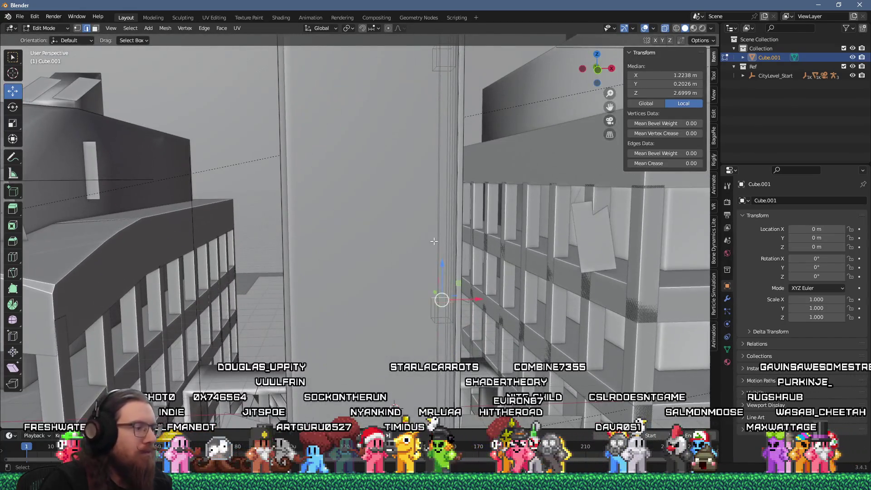
{"action": "mouse_move", "coordinate": [439, 288]}
{"action": "left_mouse_down"}
{"action": "mouse_move", "coordinate": [469, 296]}
{"action": "mouse_move", "coordinate": [437, 163]}
{"action": "left_mouse_up"}
{"action": "key", "text": "3"}
{"action": "left_click", "coordinate": [447, 290]}
{"action": "left_click_drag", "start_coordinate": [437, 59], "coordinate": [440, 159]}
{"action": "left_click", "coordinate": [440, 159]}
{"action": "key", "text": "g"}
{"action": "key", "text": "x"}
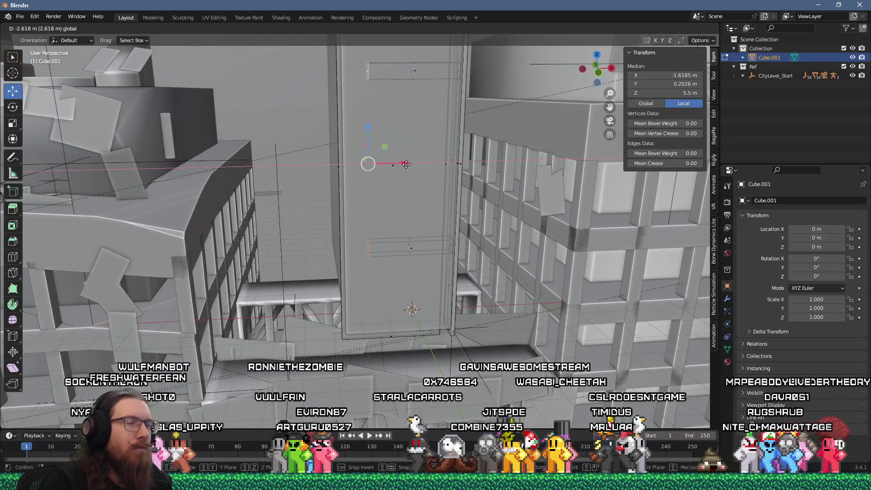
{"action": "left_click", "coordinate": [404, 164]}
- Scale the selected part slightly along Y, then return to Object Mode and select MeshInstance35
{"action": "mouse_move", "coordinate": [404, 165]}
{"action": "left_mouse_down"}
{"action": "mouse_move", "coordinate": [415, 233]}
{"action": "mouse_move", "coordinate": [423, 170]}
{"action": "mouse_move", "coordinate": [430, 186]}
{"action": "mouse_move", "coordinate": [371, 245]}
{"action": "left_mouse_up"}
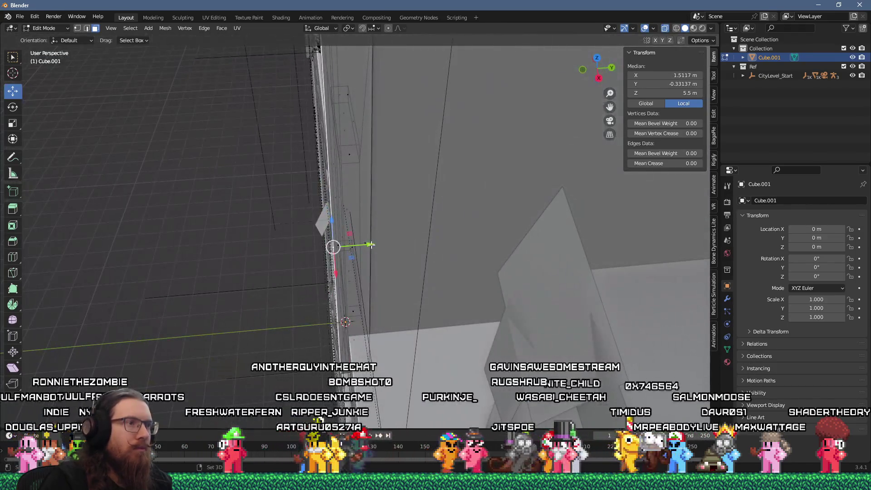
{"action": "left_click", "coordinate": [371, 245]}
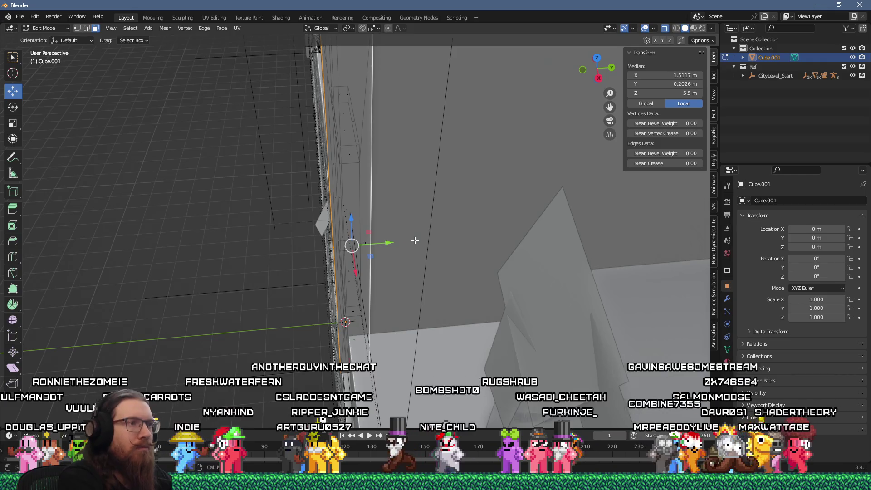
{"action": "key", "text": "s"}
{"action": "key", "text": "y"}
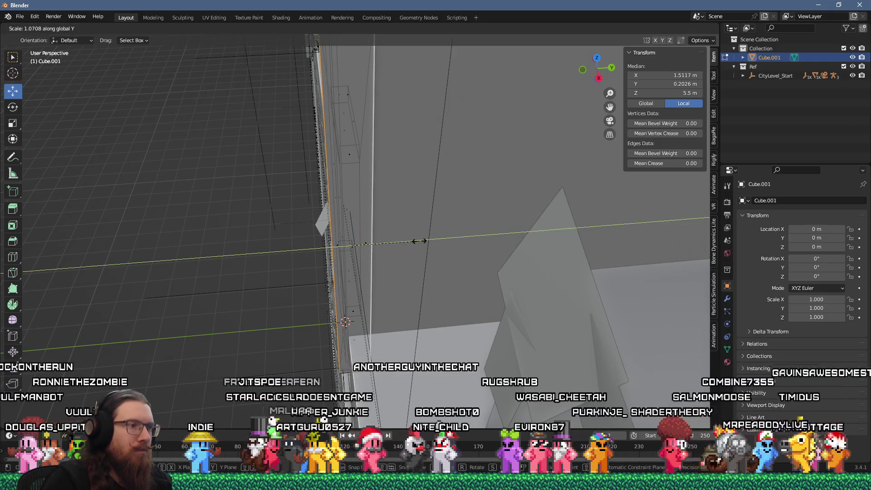
{"action": "left_click", "coordinate": [419, 241]}
{"action": "mouse_move", "coordinate": [419, 240]}
{"action": "left_mouse_down"}
{"action": "mouse_move", "coordinate": [460, 206]}
{"action": "mouse_move", "coordinate": [454, 194]}
{"action": "mouse_move", "coordinate": [421, 179]}
{"action": "mouse_move", "coordinate": [405, 213]}
{"action": "mouse_move", "coordinate": [344, 228]}
{"action": "mouse_move", "coordinate": [312, 185]}
{"action": "mouse_move", "coordinate": [347, 165]}
{"action": "mouse_move", "coordinate": [329, 284]}
{"action": "mouse_move", "coordinate": [366, 178]}
{"action": "mouse_move", "coordinate": [415, 301]}
{"action": "left_mouse_up"}
{"action": "key", "text": "Tab"}
{"action": "left_click", "coordinate": [336, 229]}
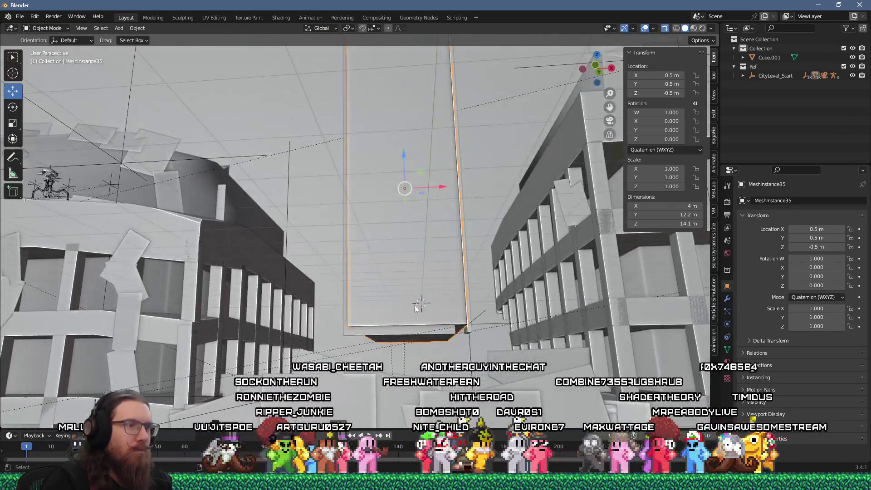
- Edit Cube.001 and lift the board's inner rectangles about 0.16 m along Z
{"action": "left_click", "coordinate": [415, 332]}
{"action": "key", "text": "Tab"}
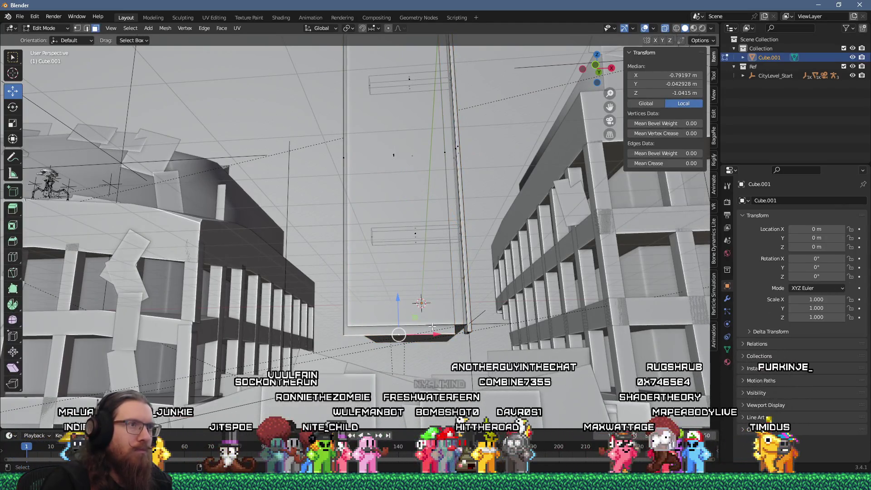
{"action": "key", "text": "a"}
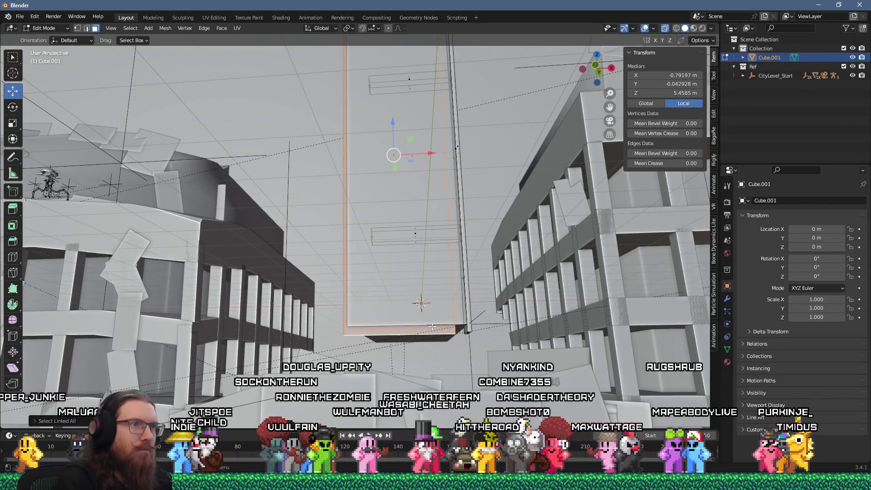
{"action": "mouse_move", "coordinate": [439, 313]}
{"action": "left_mouse_down"}
{"action": "mouse_move", "coordinate": [404, 264]}
{"action": "mouse_move", "coordinate": [409, 204]}
{"action": "left_mouse_up"}
{"action": "key", "text": "a"}
{"action": "mouse_move", "coordinate": [423, 116]}
{"action": "left_mouse_down"}
{"action": "mouse_move", "coordinate": [427, 102]}
{"action": "mouse_move", "coordinate": [350, 208]}
{"action": "left_mouse_up"}
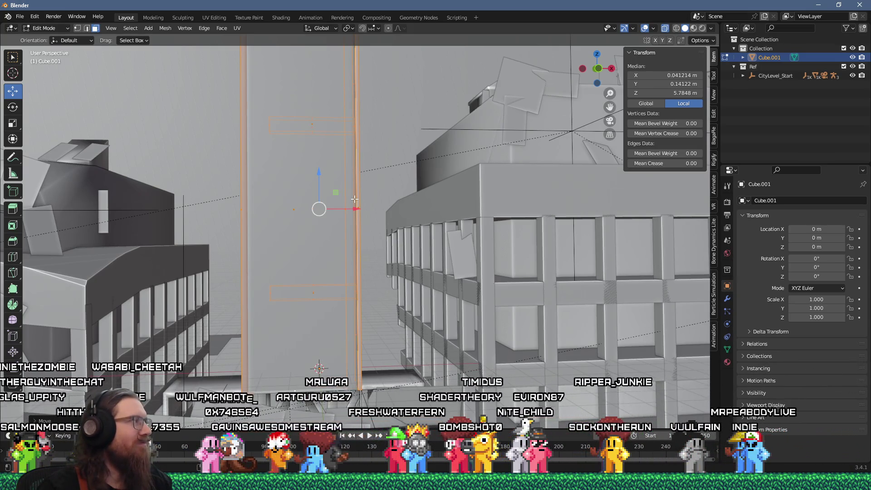
{"action": "left_click_drag", "start_coordinate": [157, 201], "coordinate": [302, 268]}
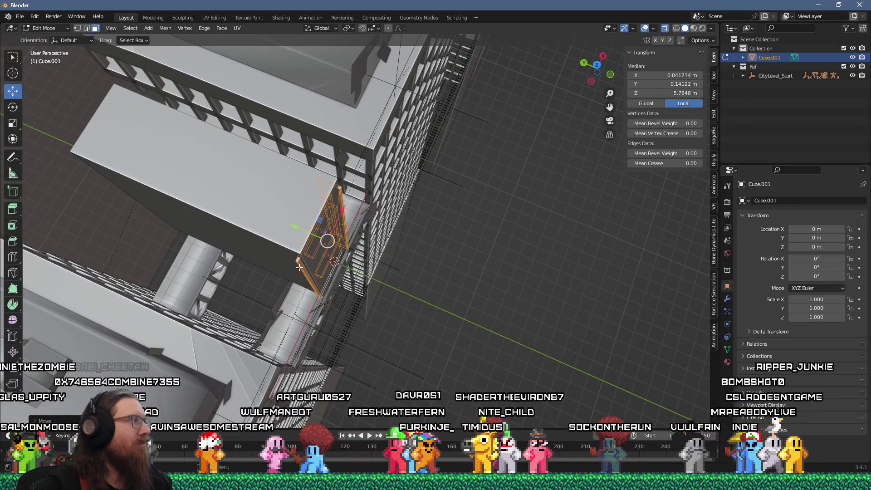
{"action": "key", "text": "Tab"}
- Hide the blocking building MeshInstance35 and put Cube.001 back into Edit Mode
{"action": "left_click", "coordinate": [255, 219]}
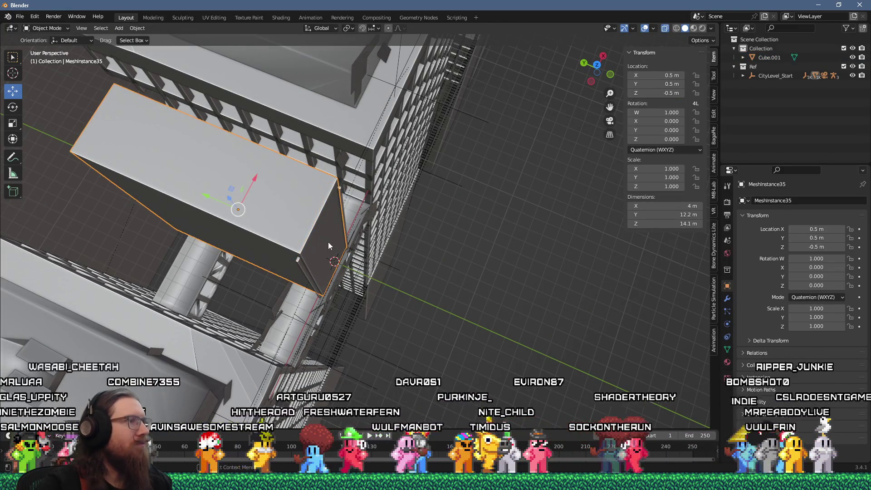
{"action": "left_click_drag", "start_coordinate": [326, 240], "coordinate": [405, 234]}
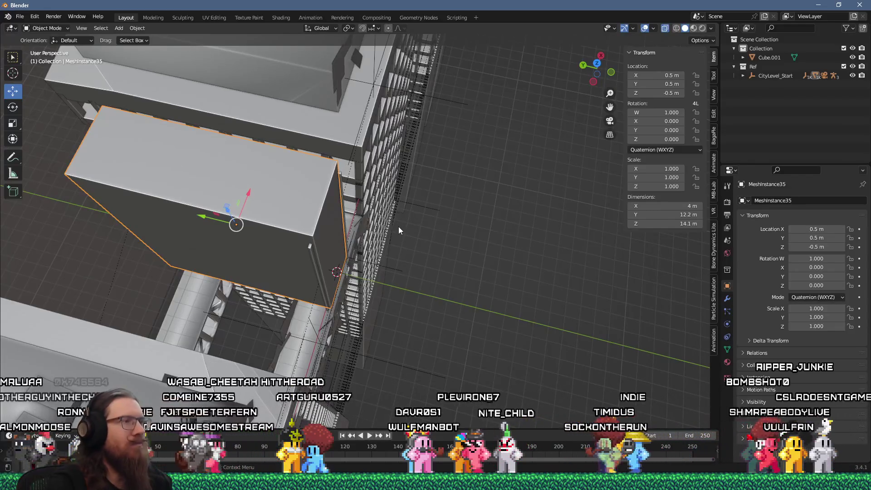
{"action": "key", "text": "Delete"}
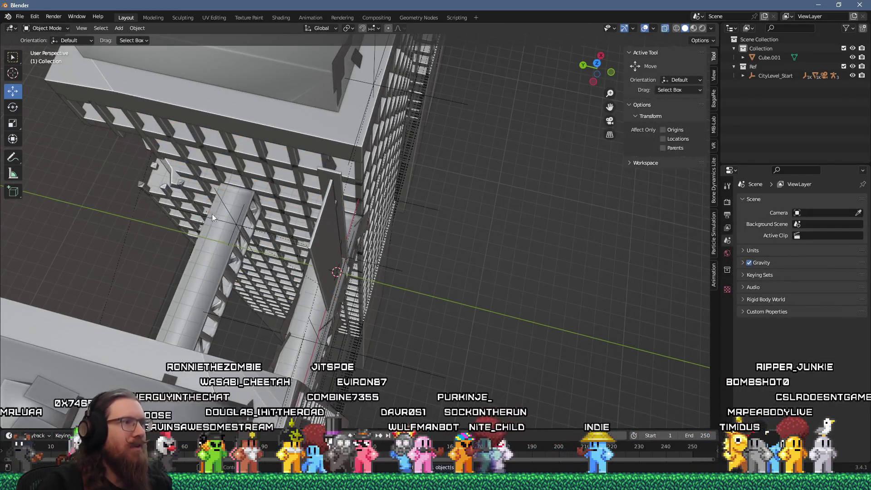
{"action": "scroll", "coordinate": [399, 229], "scroll_direction": "up", "scroll_amount": 8}
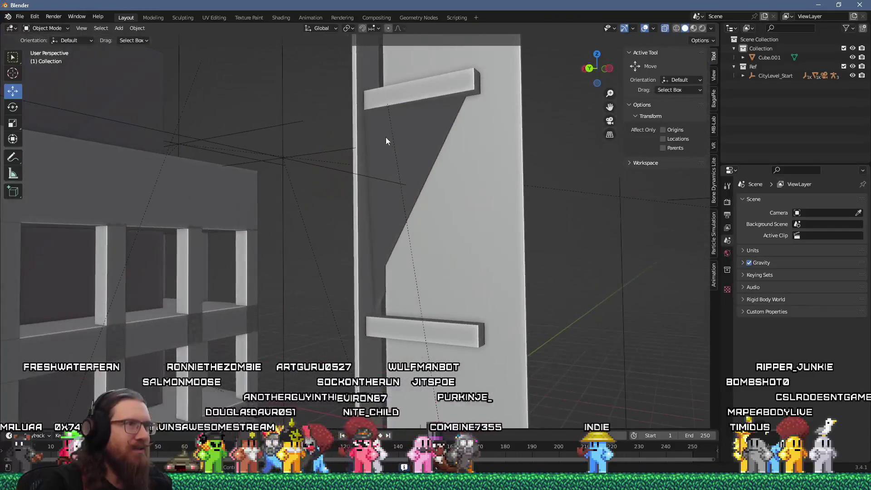
{"action": "left_click", "coordinate": [393, 143]}
{"action": "key", "text": "Tab"}
{"action": "scroll", "coordinate": [366, 129], "scroll_direction": "down", "scroll_amount": 3}
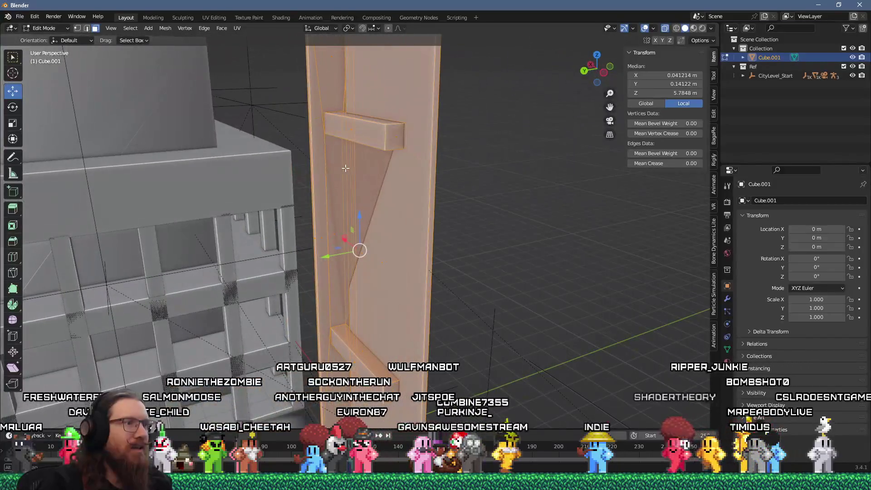
- Extrude the board's right-side edge outward to form a new face for the strut
{"action": "left_click", "coordinate": [429, 283]}
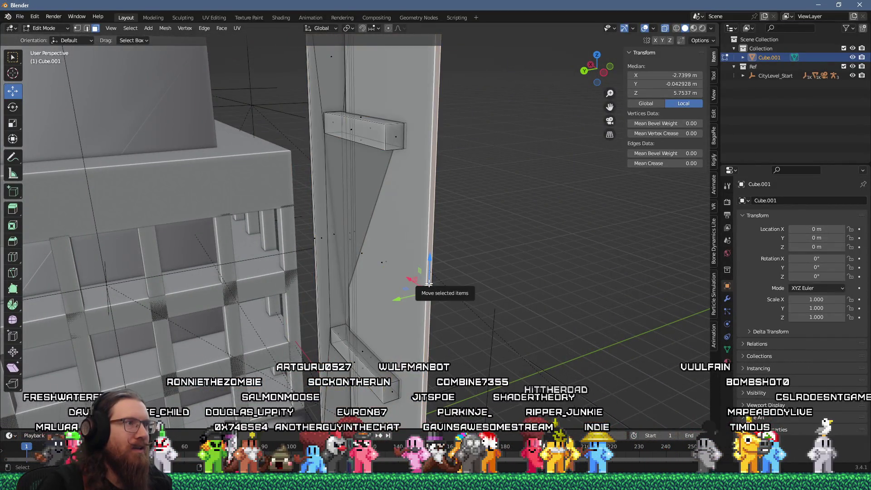
{"action": "key", "text": "e"}
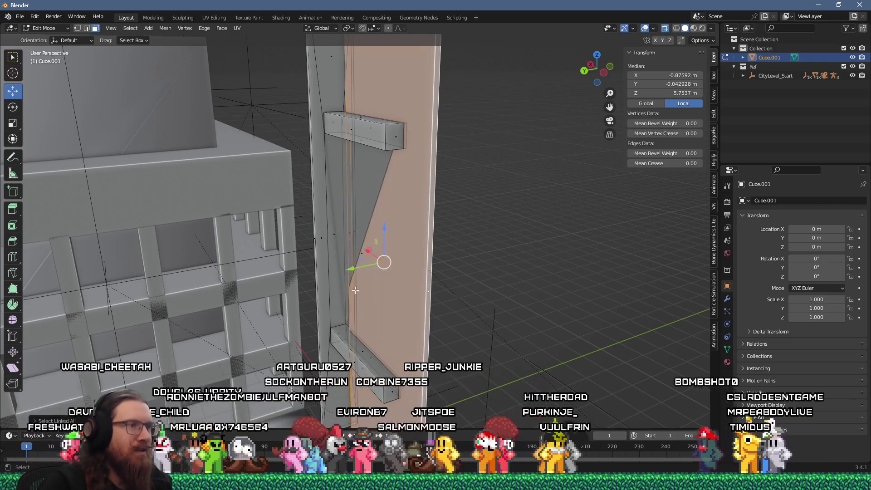
{"action": "left_click", "coordinate": [402, 260]}
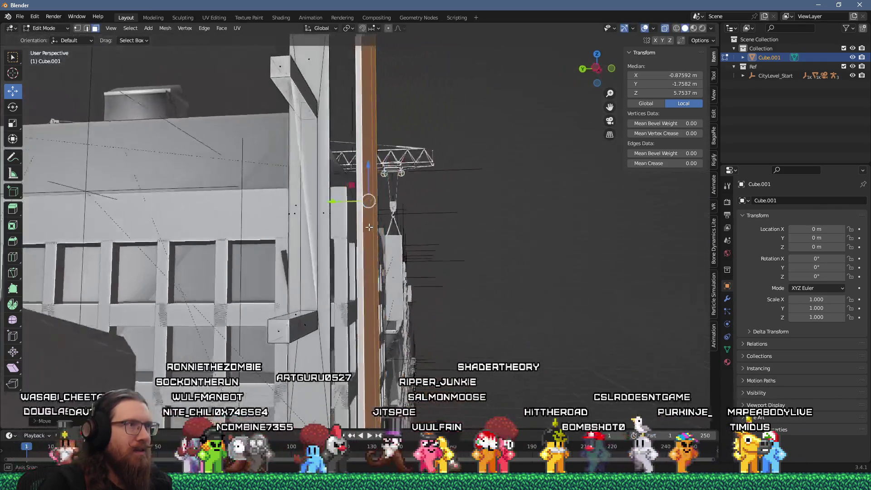
{"action": "mouse_move", "coordinate": [371, 230]}
{"action": "left_mouse_down"}
{"action": "mouse_move", "coordinate": [408, 246]}
{"action": "mouse_move", "coordinate": [368, 248]}
{"action": "left_mouse_up"}
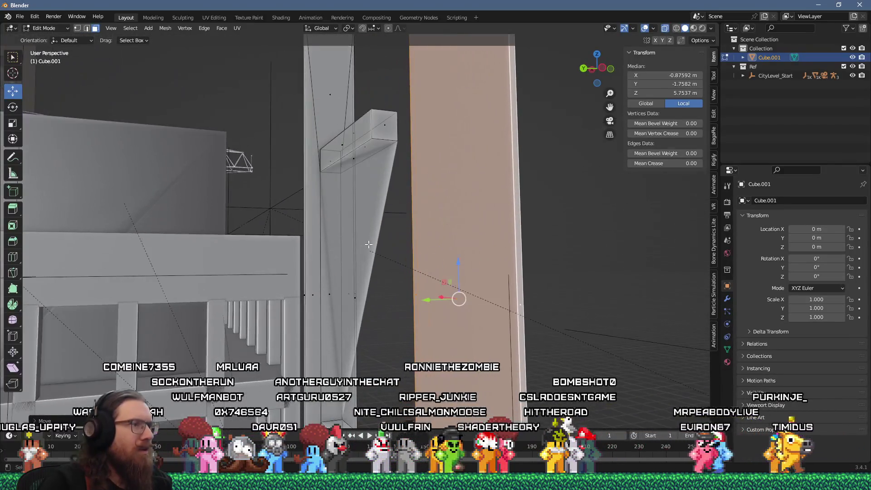
- Select the box beam's end face in face select mode, then leave Edit Mode
{"action": "left_click", "coordinate": [355, 299]}
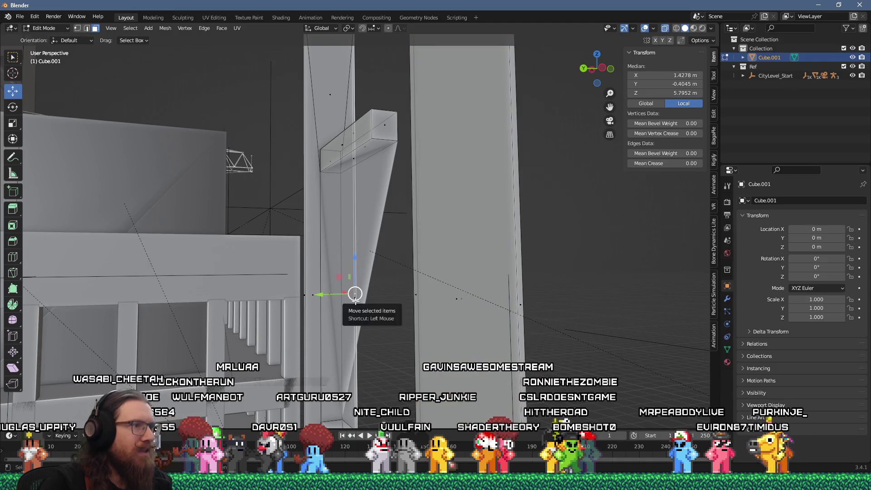
{"action": "mouse_move", "coordinate": [355, 299]}
{"action": "left_mouse_down"}
{"action": "mouse_move", "coordinate": [363, 290]}
{"action": "mouse_move", "coordinate": [350, 282]}
{"action": "mouse_move", "coordinate": [333, 295]}
{"action": "mouse_move", "coordinate": [360, 330]}
{"action": "left_mouse_up"}
{"action": "key", "text": "2"}
{"action": "left_click", "coordinate": [362, 332]}
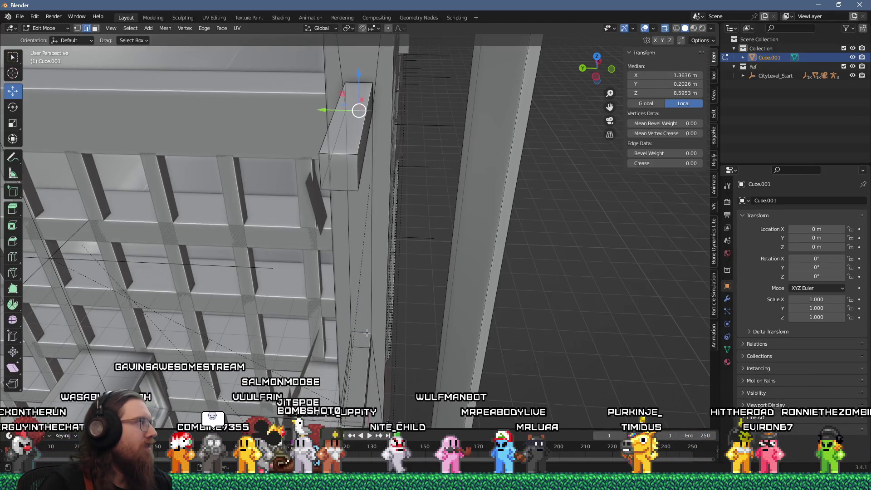
{"action": "mouse_move", "coordinate": [366, 333]}
{"action": "left_mouse_down"}
{"action": "mouse_move", "coordinate": [459, 235]}
{"action": "mouse_move", "coordinate": [393, 232]}
{"action": "mouse_move", "coordinate": [289, 344]}
{"action": "mouse_move", "coordinate": [384, 300]}
{"action": "mouse_move", "coordinate": [395, 243]}
{"action": "mouse_move", "coordinate": [358, 288]}
{"action": "mouse_move", "coordinate": [367, 253]}
{"action": "mouse_move", "coordinate": [363, 190]}
{"action": "mouse_move", "coordinate": [396, 208]}
{"action": "mouse_move", "coordinate": [310, 248]}
{"action": "mouse_move", "coordinate": [316, 156]}
{"action": "mouse_move", "coordinate": [360, 242]}
{"action": "left_mouse_up"}
{"action": "left_click", "coordinate": [367, 250]}
{"action": "key", "text": "3"}
{"action": "left_click", "coordinate": [362, 235]}
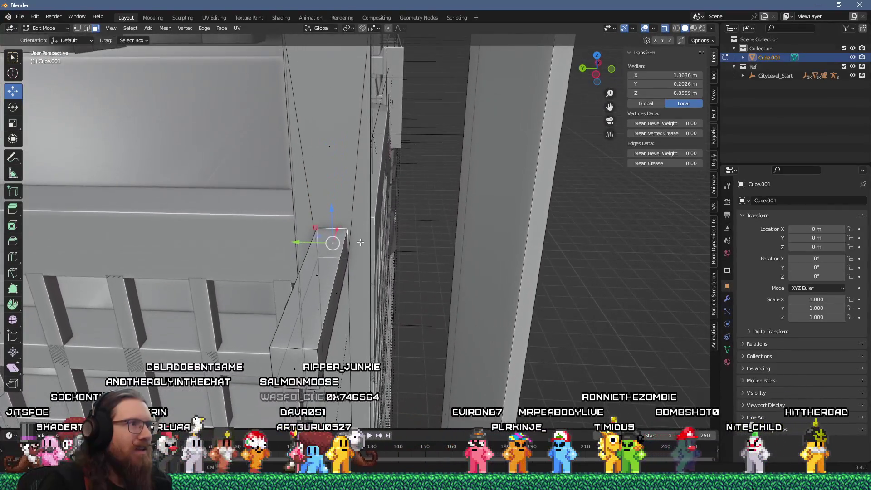
{"action": "key", "text": "Tab"}
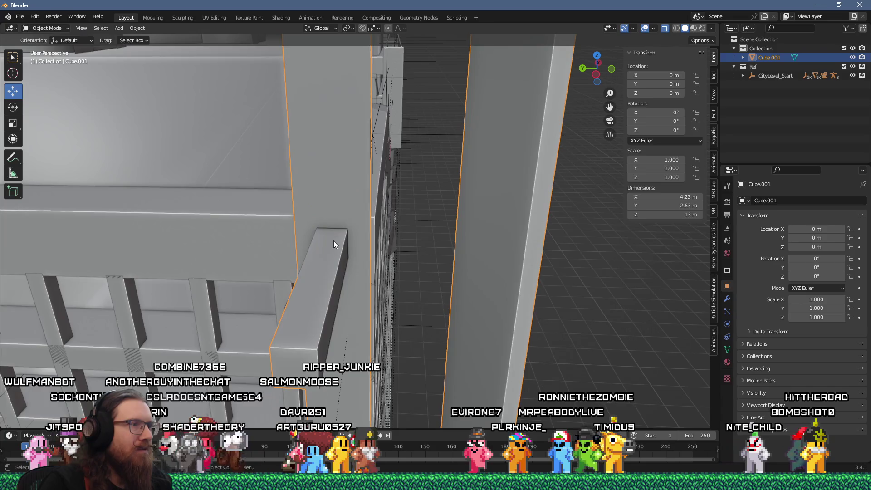
- Back in Edit Mode, delete the selected face at the beam's end
{"action": "key", "text": "Tab"}
{"action": "key", "text": "2"}
{"action": "left_click", "coordinate": [345, 249]}
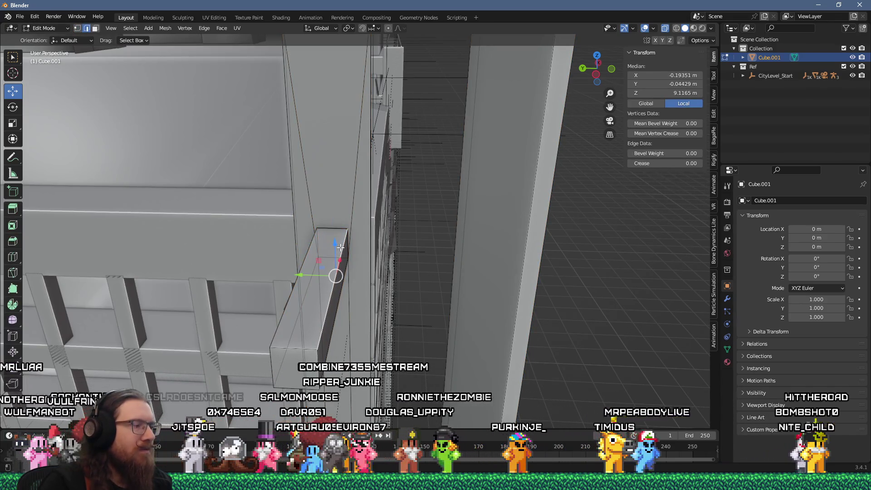
{"action": "key", "text": "3"}
{"action": "left_click_drag", "start_coordinate": [338, 248], "coordinate": [351, 315]}
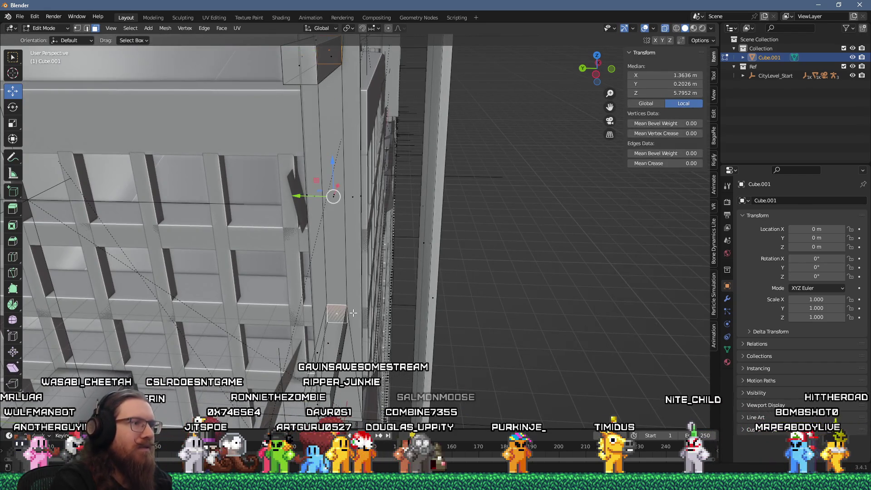
{"action": "key", "text": "x"}
{"action": "left_click", "coordinate": [353, 313]}
- Check the beam's corner vertices, then select a beam face and invert the selection
{"action": "mouse_move", "coordinate": [353, 313]}
{"action": "left_mouse_down"}
{"action": "mouse_move", "coordinate": [399, 317]}
{"action": "mouse_move", "coordinate": [379, 340]}
{"action": "left_mouse_up"}
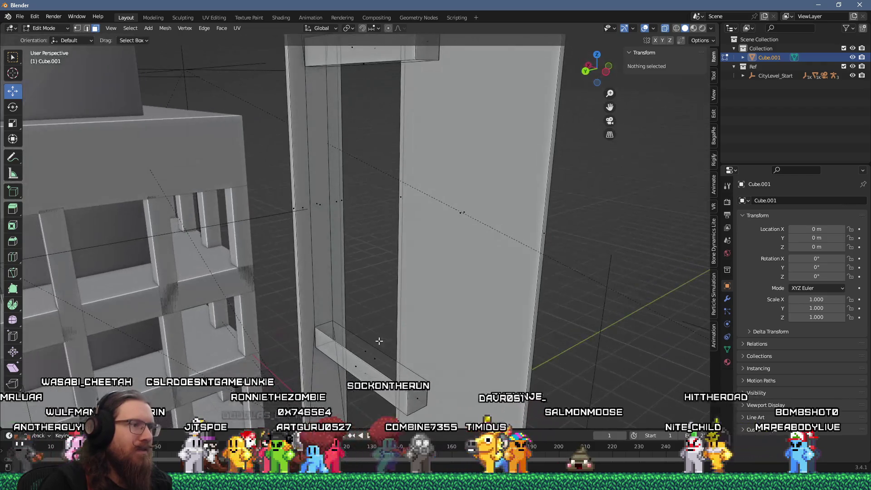
{"action": "left_click", "coordinate": [315, 349]}
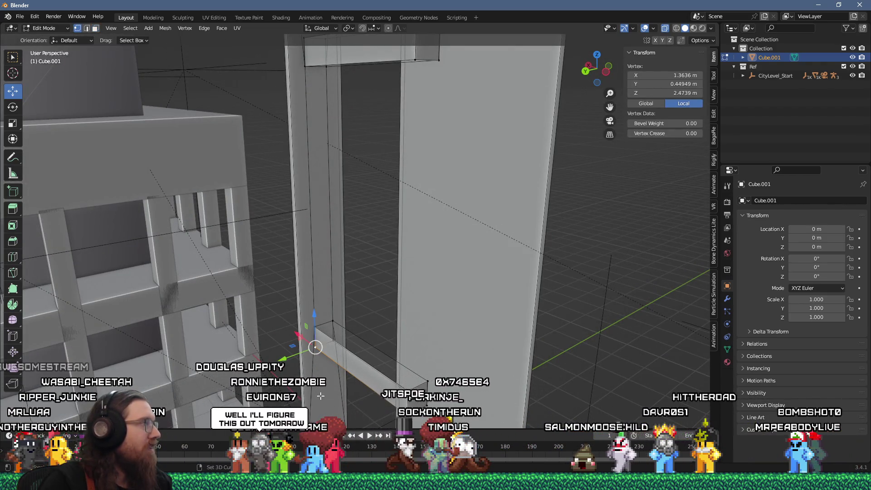
{"action": "scroll", "coordinate": [321, 396], "scroll_direction": "down", "scroll_amount": 4}
{"action": "left_click", "coordinate": [338, 322], "text": "shift"}
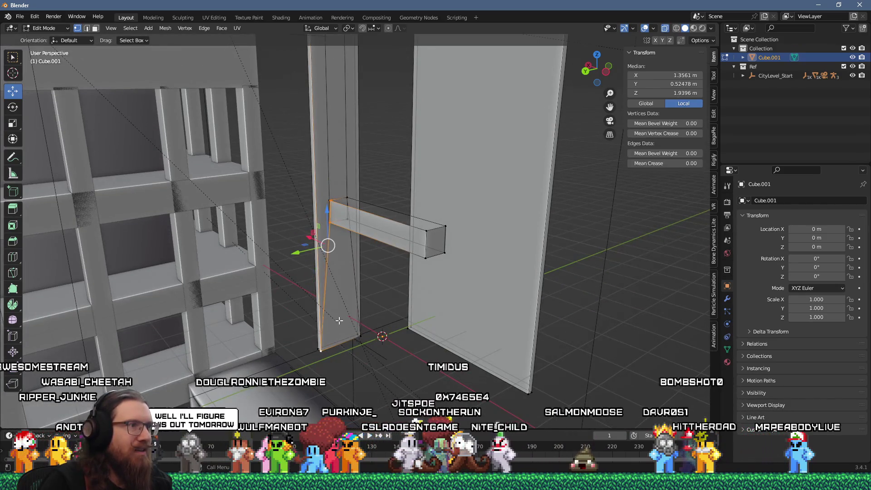
{"action": "mouse_move", "coordinate": [338, 315]}
{"action": "left_mouse_down"}
{"action": "mouse_move", "coordinate": [336, 251]}
{"action": "mouse_move", "coordinate": [372, 236]}
{"action": "mouse_move", "coordinate": [287, 225]}
{"action": "mouse_move", "coordinate": [366, 260]}
{"action": "mouse_move", "coordinate": [337, 262]}
{"action": "left_mouse_up"}
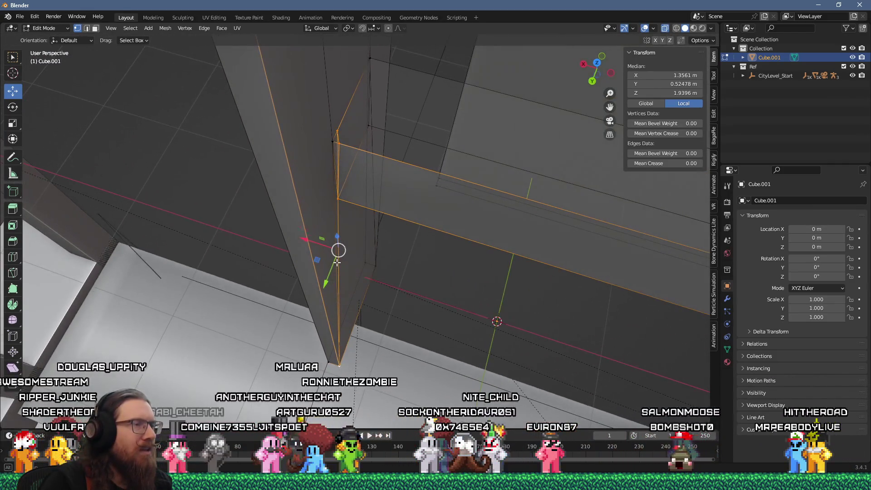
{"action": "left_click", "coordinate": [344, 270]}
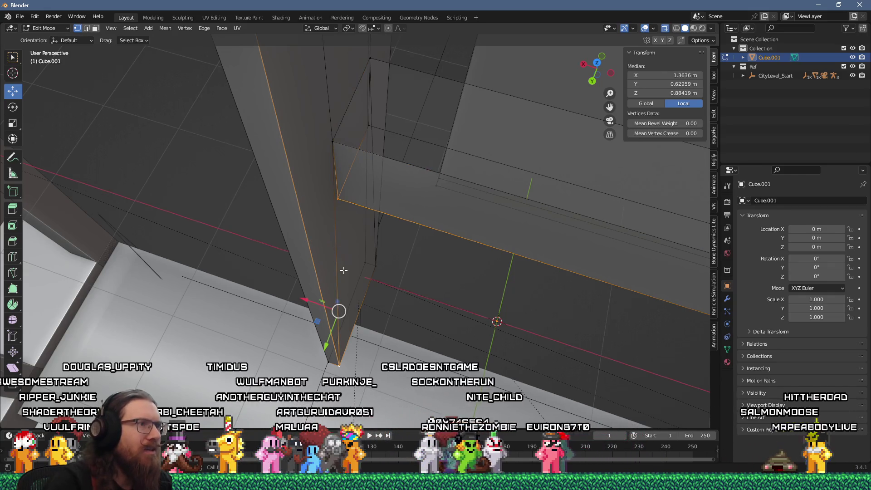
{"action": "mouse_move", "coordinate": [328, 262]}
{"action": "left_mouse_down"}
{"action": "mouse_move", "coordinate": [334, 203]}
{"action": "mouse_move", "coordinate": [300, 188]}
{"action": "left_mouse_up"}
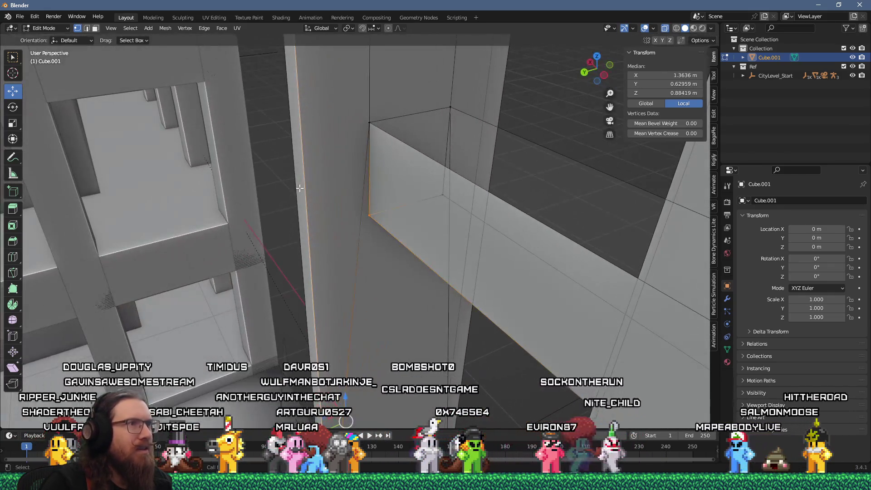
{"action": "left_click", "coordinate": [396, 179]}
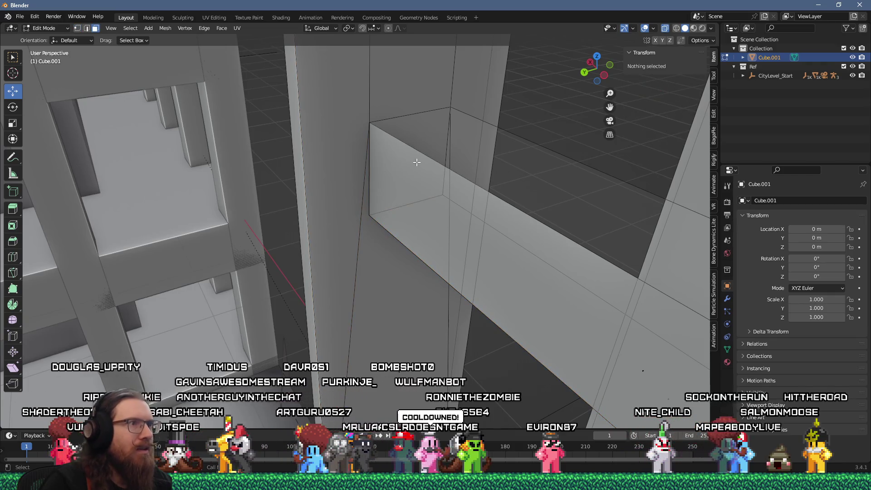
{"action": "left_click_drag", "start_coordinate": [420, 164], "coordinate": [442, 213]}
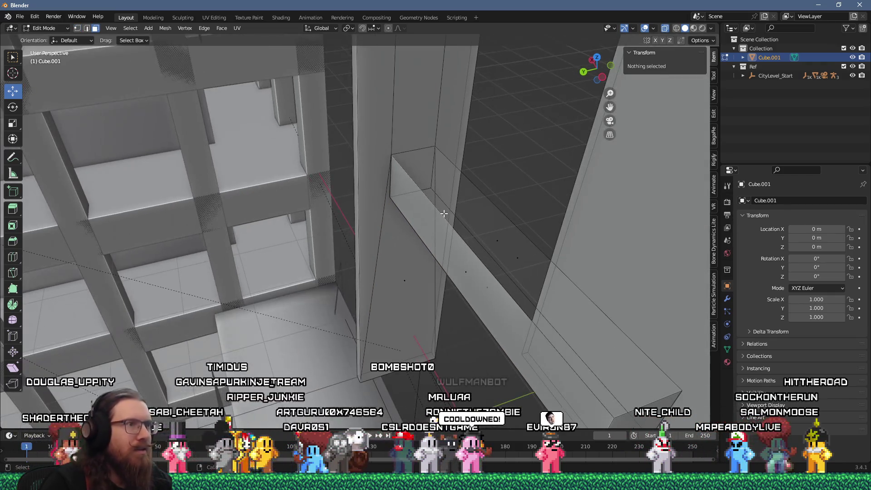
{"action": "left_click", "coordinate": [467, 266]}
{"action": "key", "text": "ctrl+i"}
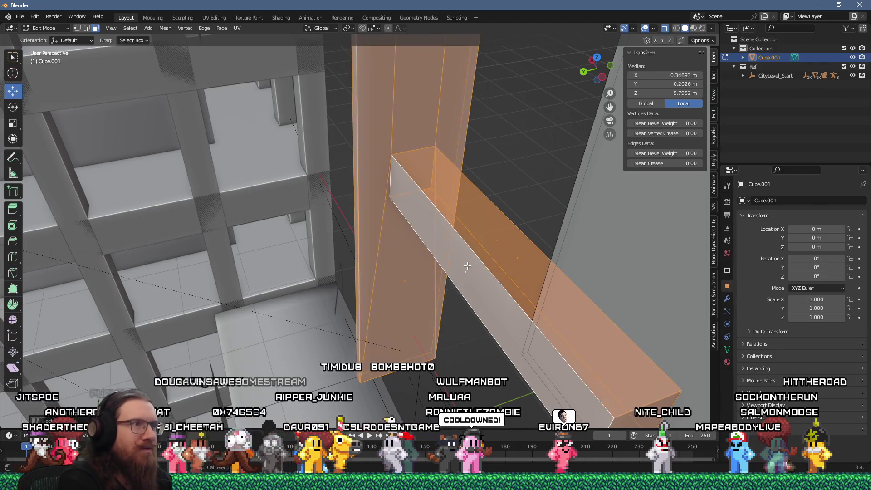
- Recalculate the selected faces' normals outside via the F3 'recalc' search, then deselect all
{"action": "key", "text": "F3"}
{"action": "type", "text": "recalc"}
{"action": "key", "text": "Return"}
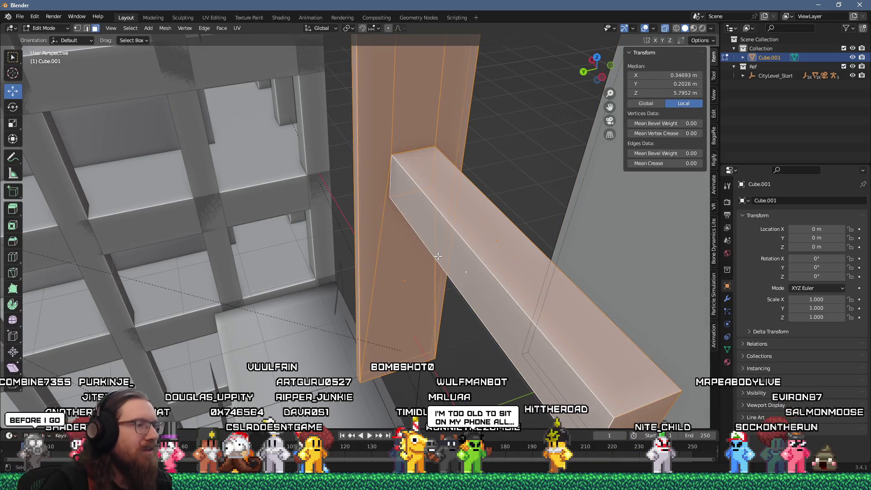
{"action": "mouse_move", "coordinate": [439, 256]}
{"action": "left_mouse_down"}
{"action": "mouse_move", "coordinate": [413, 222]}
{"action": "mouse_move", "coordinate": [385, 132]}
{"action": "left_mouse_up"}
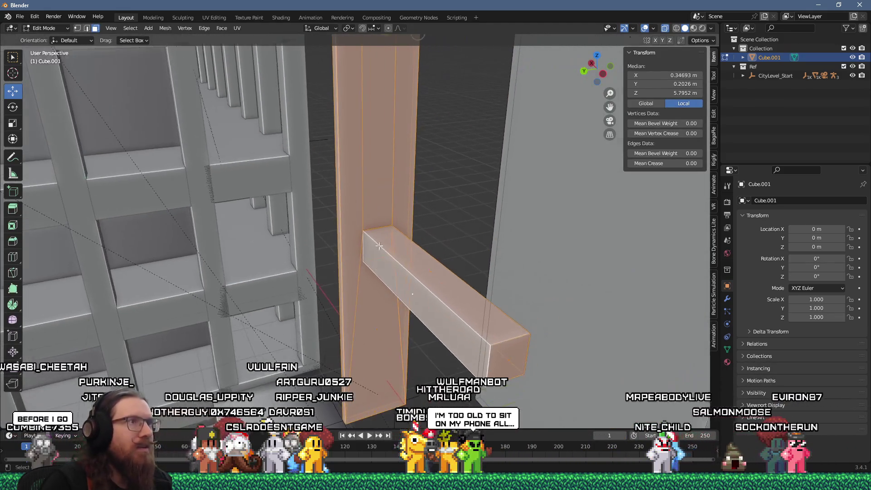
{"action": "key", "text": "alt+a"}
- Delete the strut's end face where it meets the post
{"action": "mouse_move", "coordinate": [374, 63]}
{"action": "left_mouse_down"}
{"action": "mouse_move", "coordinate": [396, 146]}
{"action": "mouse_move", "coordinate": [356, 215]}
{"action": "mouse_move", "coordinate": [361, 273]}
{"action": "left_mouse_up"}
{"action": "left_click", "coordinate": [379, 136]}
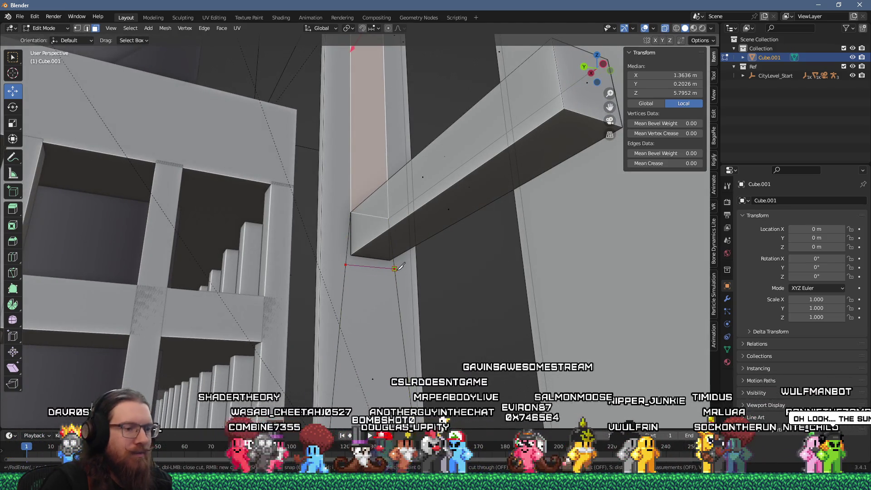
{"action": "left_click_drag", "start_coordinate": [393, 278], "coordinate": [366, 280]}
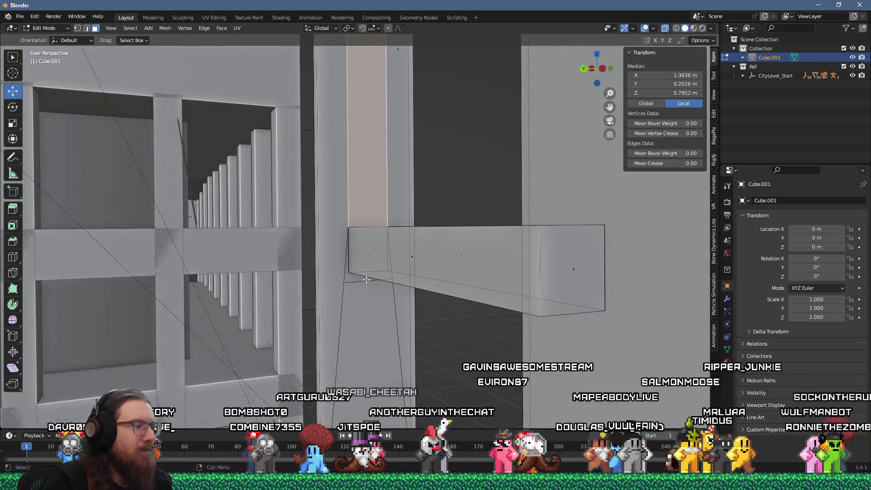
{"action": "left_click", "coordinate": [369, 255]}
{"action": "key", "text": "x"}
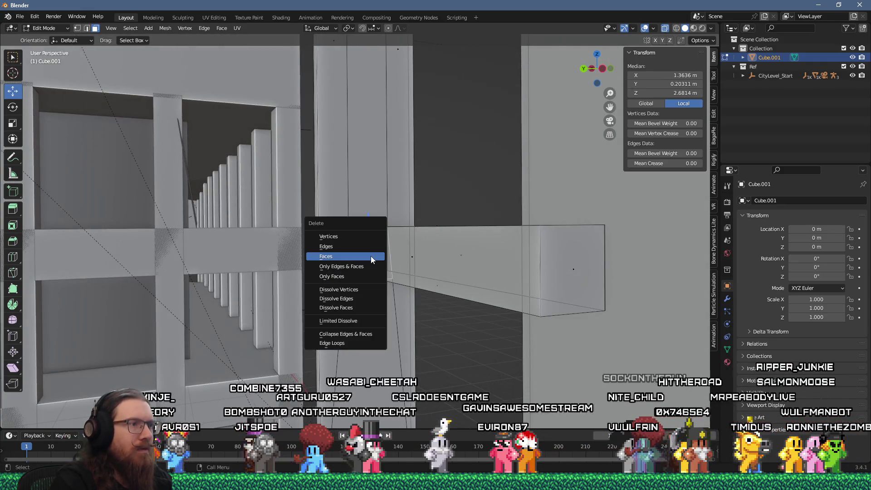
{"action": "left_click", "coordinate": [371, 256]}
{"action": "left_click_drag", "start_coordinate": [370, 259], "coordinate": [316, 135]}
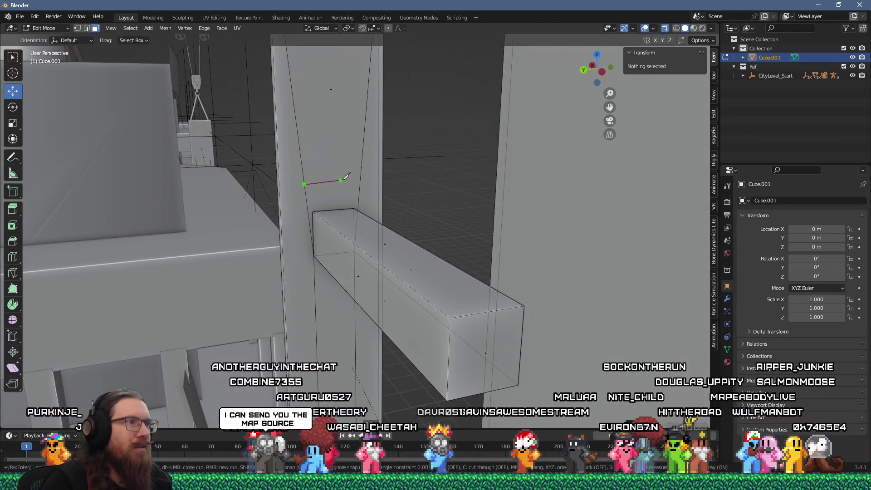
- Delete the post face behind the strut
{"action": "left_click", "coordinate": [342, 235]}
{"action": "key", "text": "x"}
{"action": "left_click", "coordinate": [353, 228]}
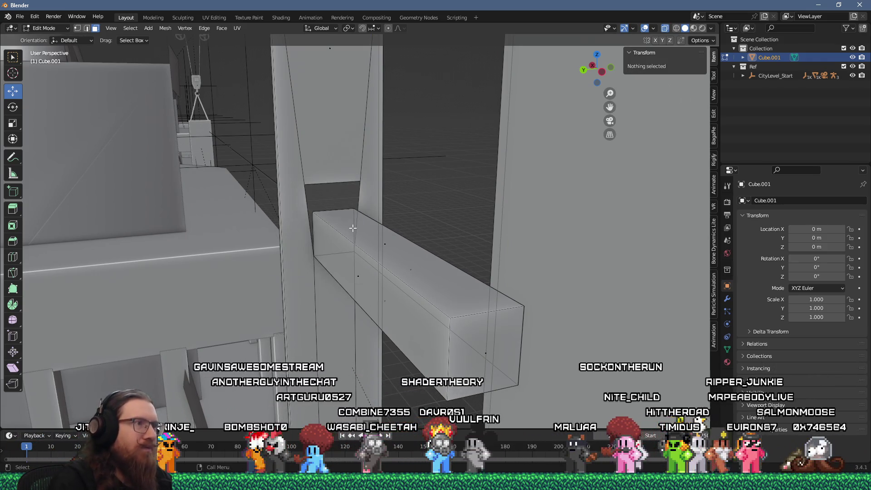
- Merge four pairs of strut and post corner vertices using Merge At Last
{"action": "left_click", "coordinate": [314, 211]}
{"action": "left_click", "coordinate": [304, 184], "text": "shift"}
{"action": "key", "text": "alt+m"}
{"action": "left_click", "coordinate": [297, 254]}
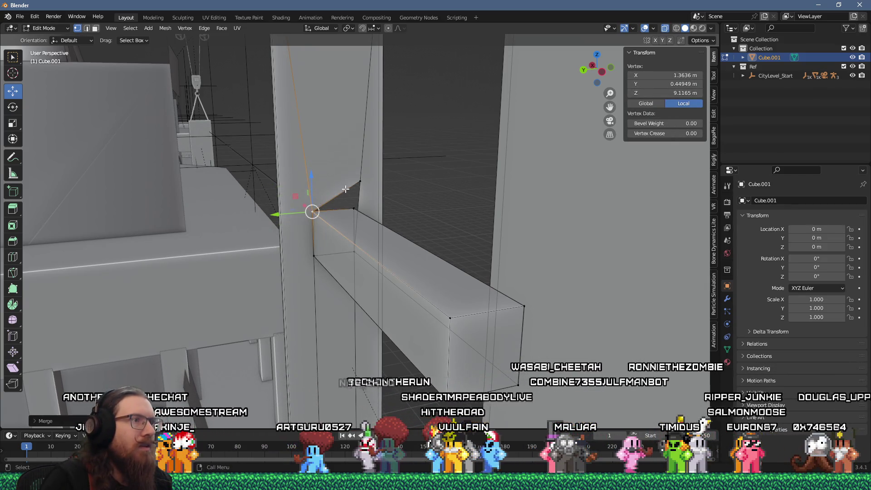
{"action": "key", "text": "alt+m"}
{"action": "left_click", "coordinate": [352, 210]}
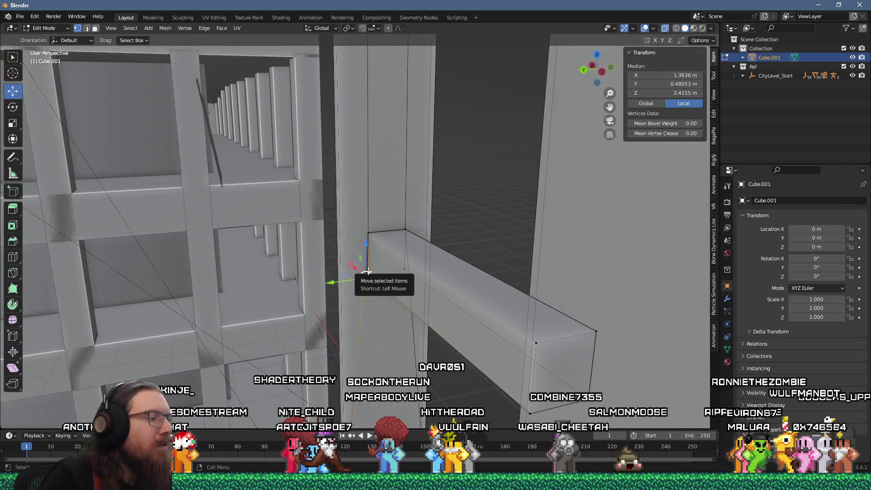
{"action": "key", "text": "alt+m"}
{"action": "left_click", "coordinate": [369, 272]}
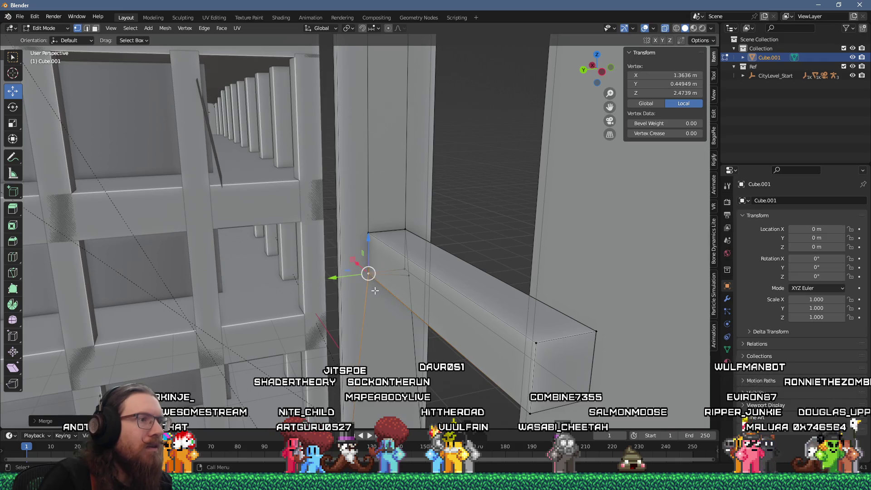
{"action": "key", "text": "alt+m"}
{"action": "left_click", "coordinate": [408, 268]}
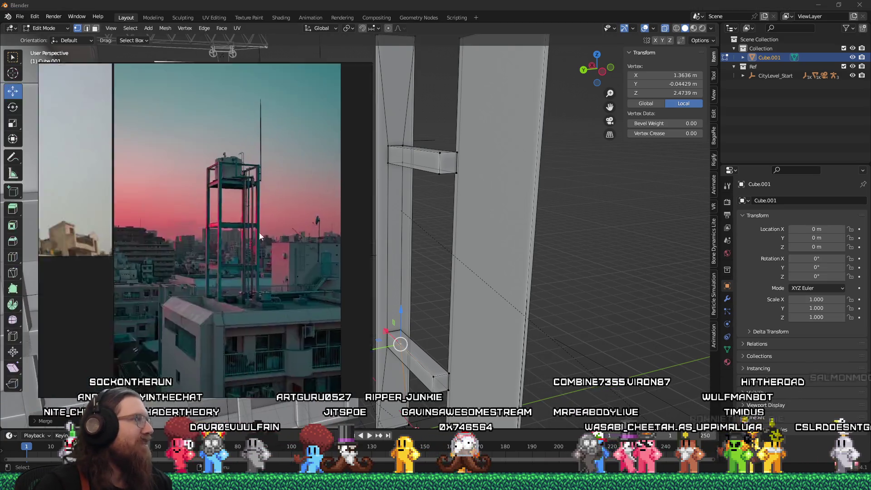
- Dismiss the reference image and place an edge loop near the post's top
{"action": "mouse_move", "coordinate": [228, 231]}
{"action": "left_mouse_down"}
{"action": "mouse_move", "coordinate": [630, 217]}
{"action": "mouse_move", "coordinate": [48, 269]}
{"action": "left_mouse_up"}
{"action": "key", "text": "alt+Tab"}
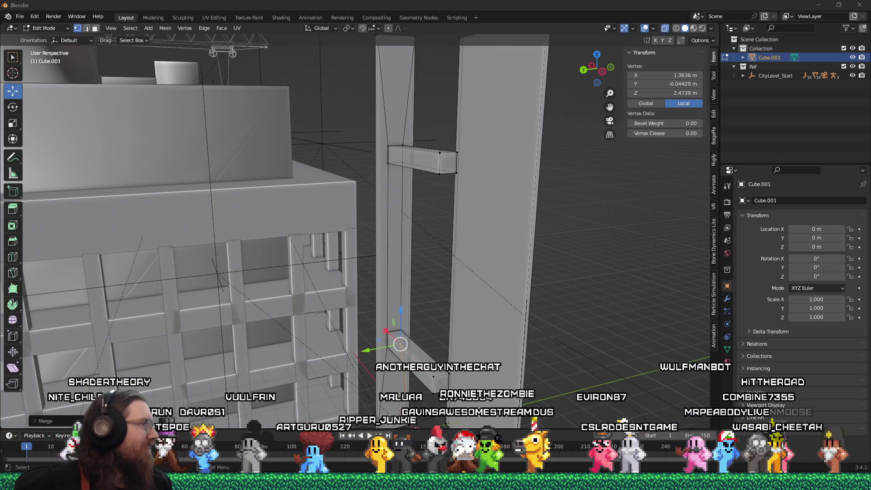
{"action": "mouse_move", "coordinate": [390, 256]}
{"action": "left_mouse_down"}
{"action": "mouse_move", "coordinate": [404, 257]}
{"action": "mouse_move", "coordinate": [361, 257]}
{"action": "mouse_move", "coordinate": [410, 215]}
{"action": "mouse_move", "coordinate": [436, 258]}
{"action": "mouse_move", "coordinate": [408, 264]}
{"action": "mouse_move", "coordinate": [394, 295]}
{"action": "mouse_move", "coordinate": [382, 277]}
{"action": "mouse_move", "coordinate": [361, 268]}
{"action": "mouse_move", "coordinate": [363, 235]}
{"action": "mouse_move", "coordinate": [383, 233]}
{"action": "mouse_move", "coordinate": [397, 217]}
{"action": "mouse_move", "coordinate": [428, 227]}
{"action": "left_mouse_up"}
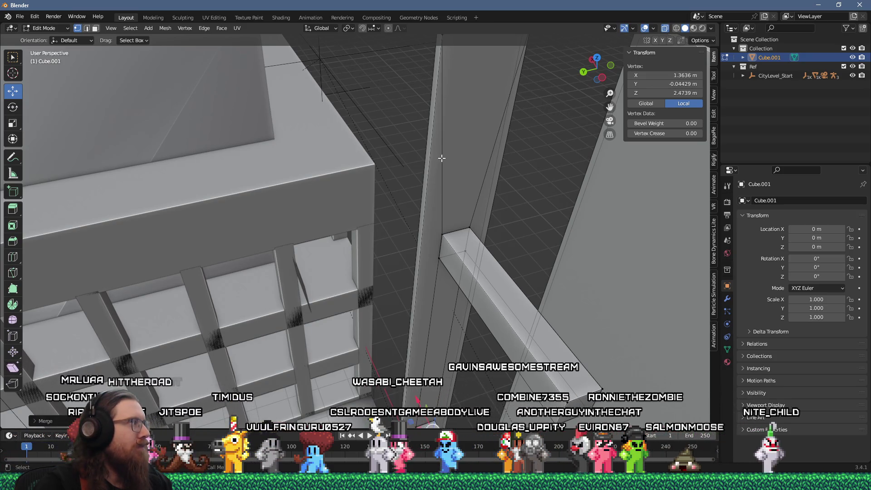
{"action": "scroll", "coordinate": [441, 158], "scroll_direction": "down", "scroll_amount": 2}
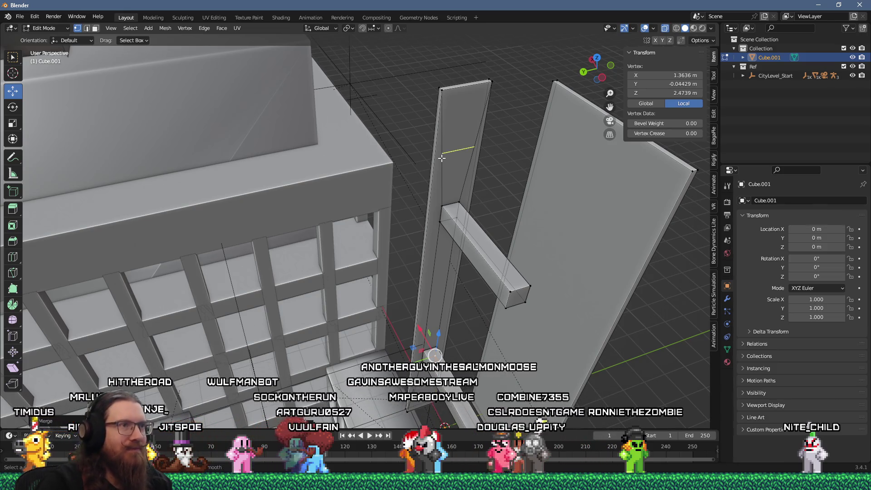
{"action": "left_click", "coordinate": [442, 158]}
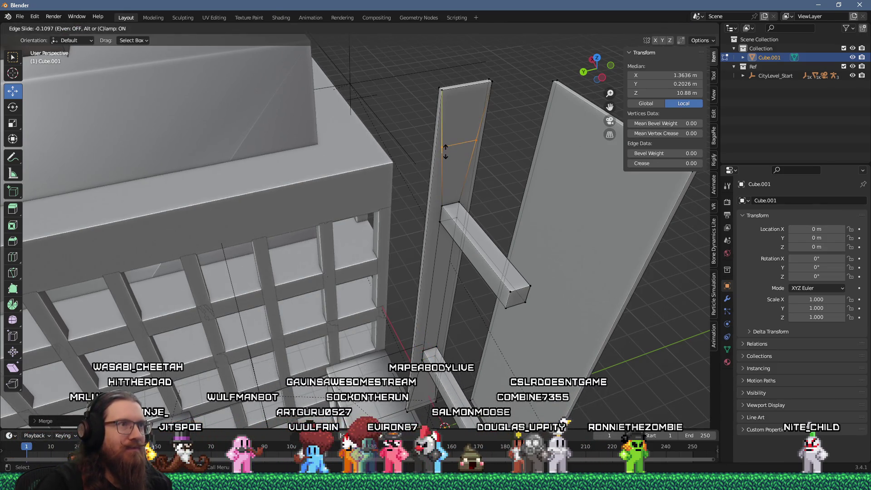
- Add another edge loop to the post and slide it down to the strut's height
{"action": "scroll", "coordinate": [445, 152], "scroll_direction": "up", "scroll_amount": 2}
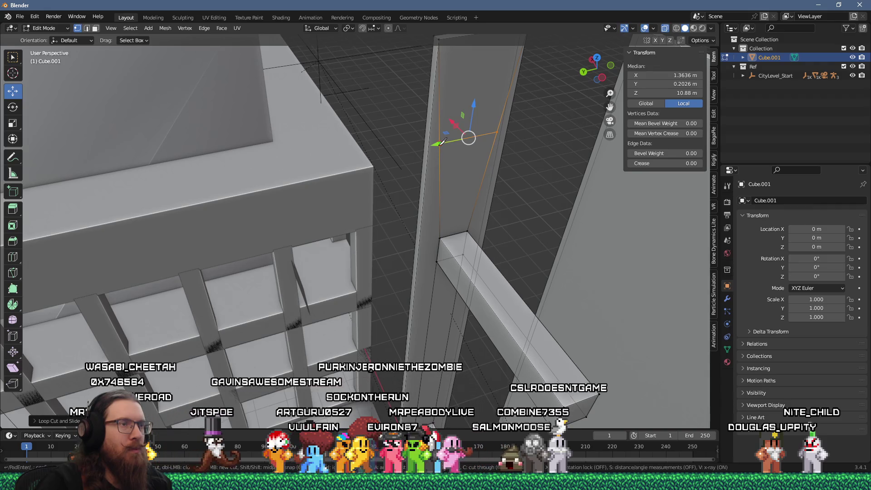
{"action": "key", "text": "ctrl+r"}
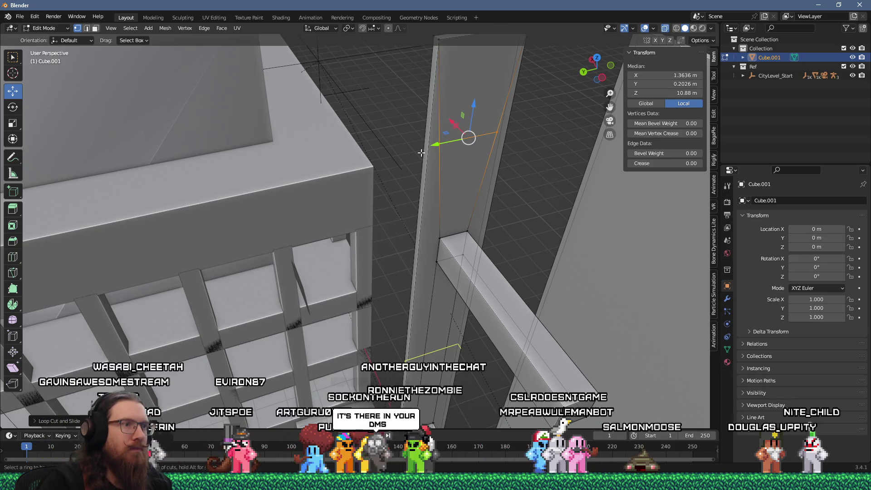
{"action": "left_click", "coordinate": [421, 153]}
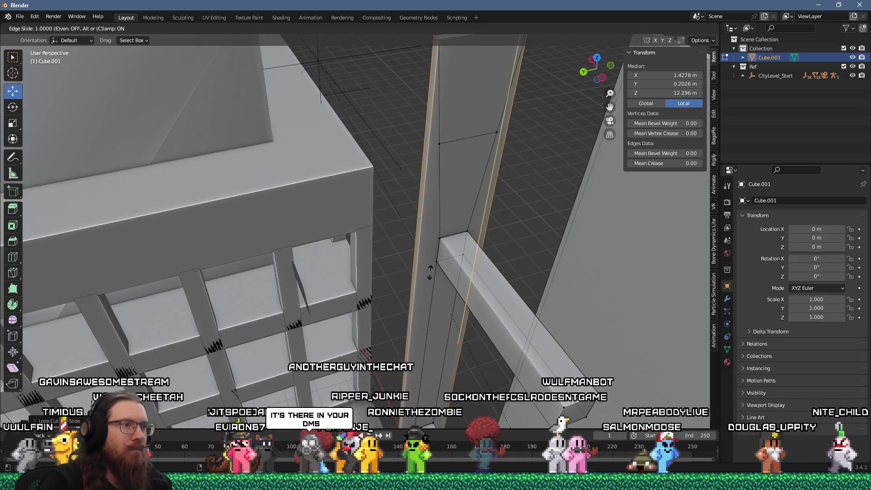
{"action": "left_click", "coordinate": [430, 345]}
- Select vertices on the post and merge them
{"action": "scroll", "coordinate": [470, 357], "scroll_direction": "down", "scroll_amount": 3}
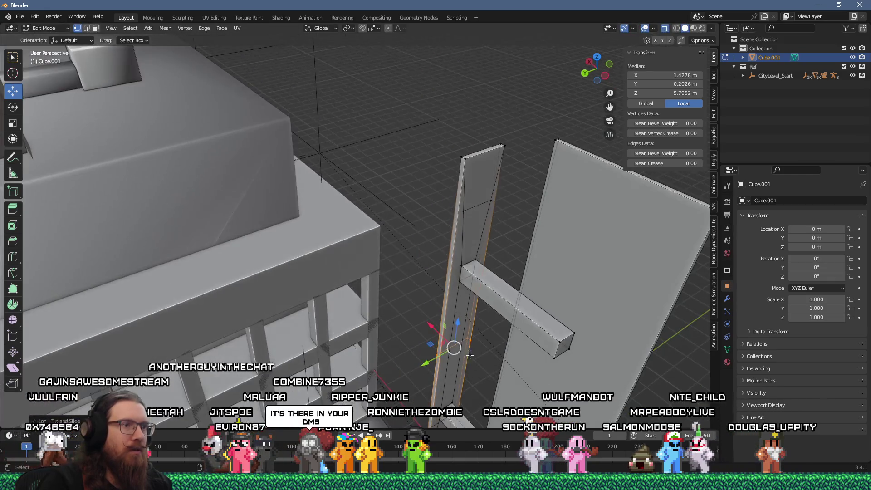
{"action": "left_click", "coordinate": [485, 215], "text": "alt"}
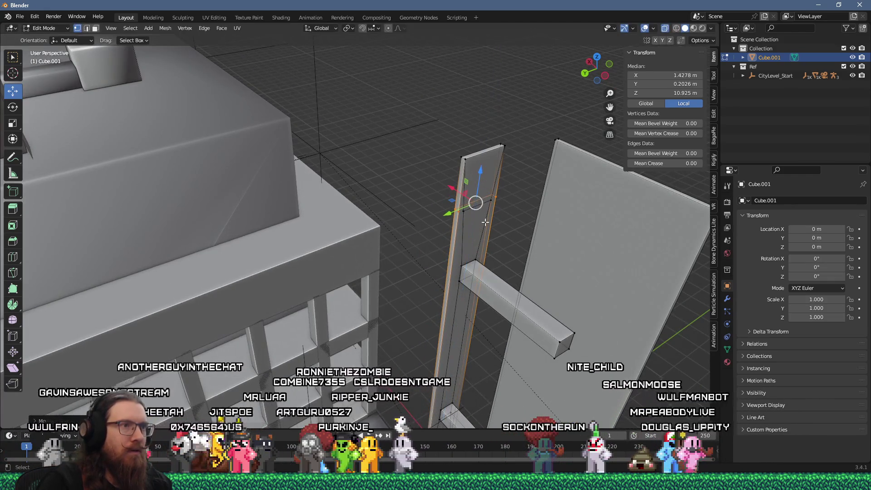
{"action": "scroll", "coordinate": [485, 215], "scroll_direction": "up", "scroll_amount": 4}
{"action": "left_click", "coordinate": [416, 192]}
{"action": "key", "text": "m"}
{"action": "left_click", "coordinate": [424, 198]}
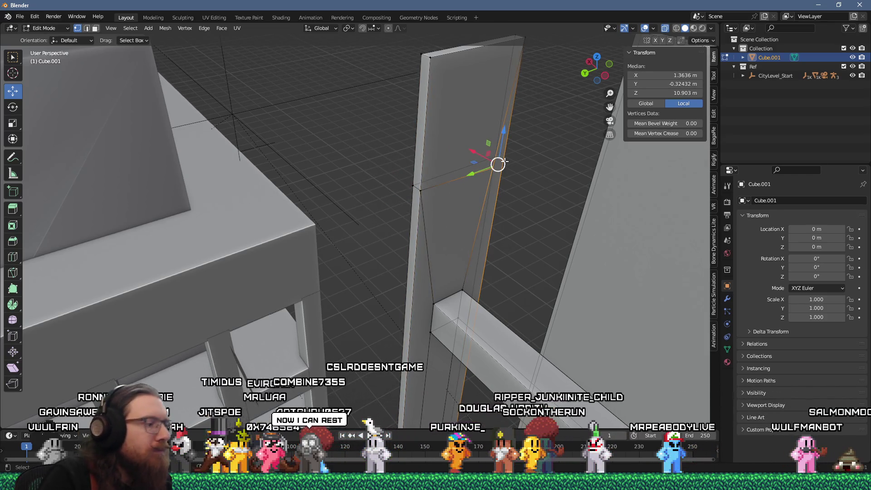
{"action": "left_click", "coordinate": [504, 161]}
{"action": "left_click_drag", "start_coordinate": [531, 220], "coordinate": [475, 215]}
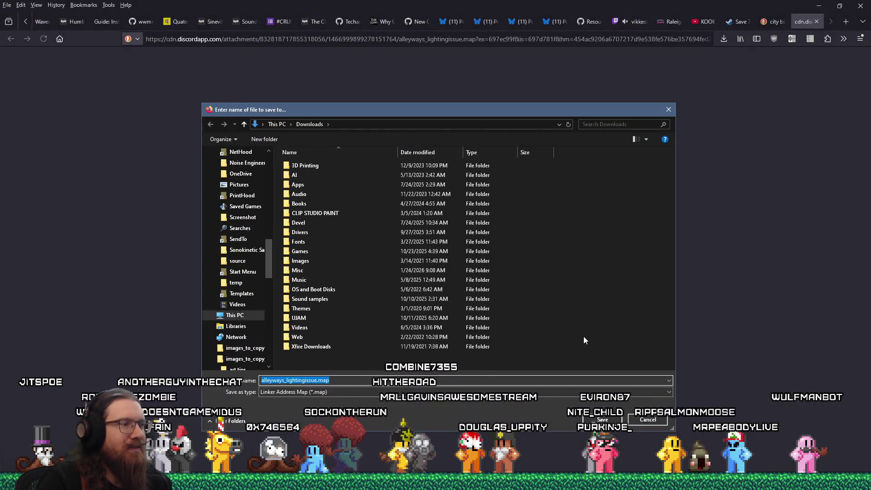
- Save alleyways_lightingissue.map under e:\downloads\games and show it in its folder
{"action": "type", "text": "e"}
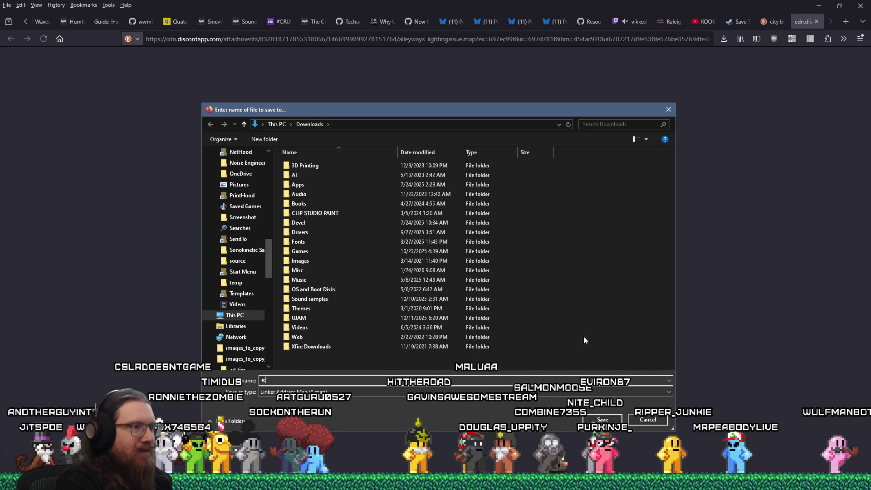
{"action": "type", "text": ":\\downloads\\games\\pa"}
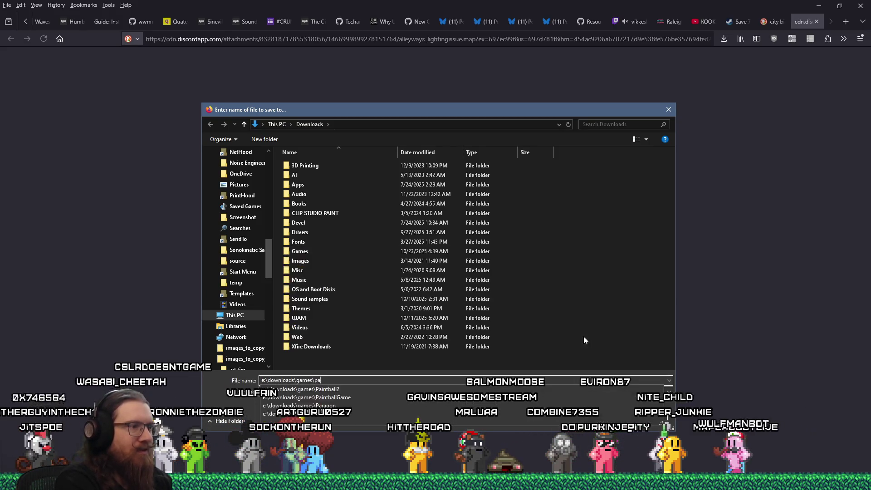
{"action": "key", "text": "ctrl+z"}
{"action": "key", "text": "Return"}
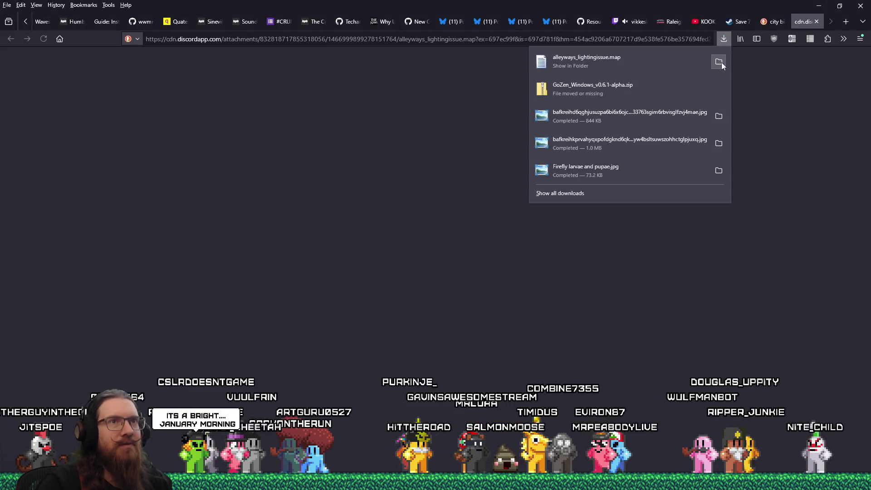
{"action": "left_click", "coordinate": [721, 62]}
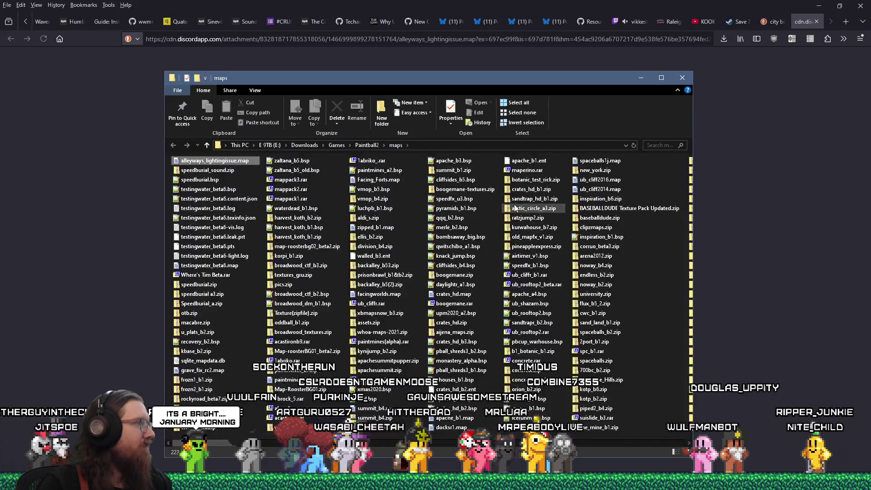
- Launch TrenchBroom from its executable under e:\programs using the Run dialog
{"action": "key", "text": "super+r"}
{"action": "type", "text": "e:\\"}
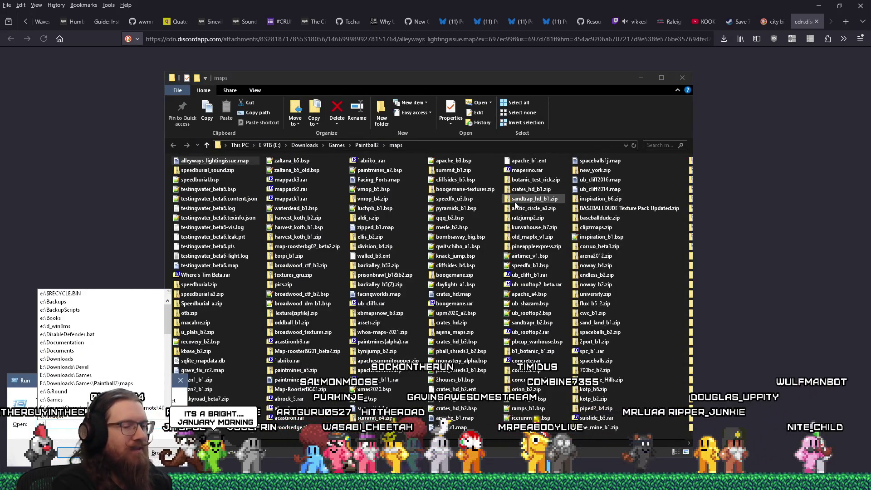
{"action": "type", "text": "programs\trench"}
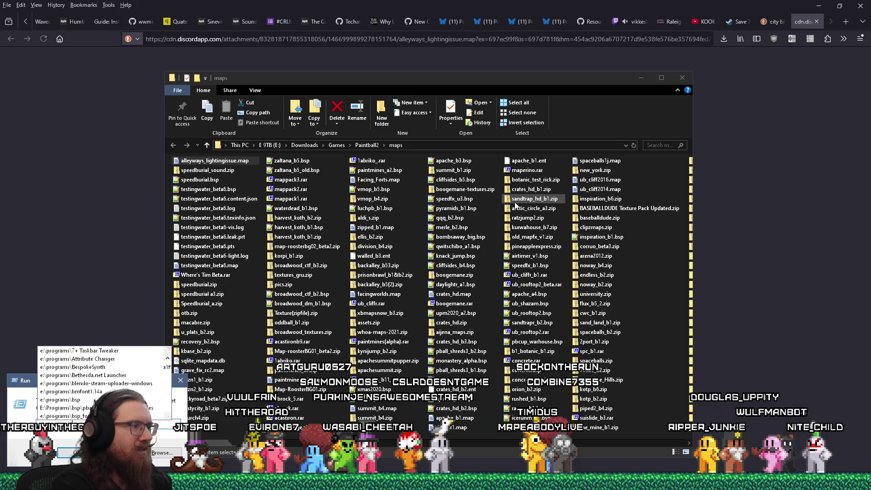
{"action": "type", "text": "hbroom_"}
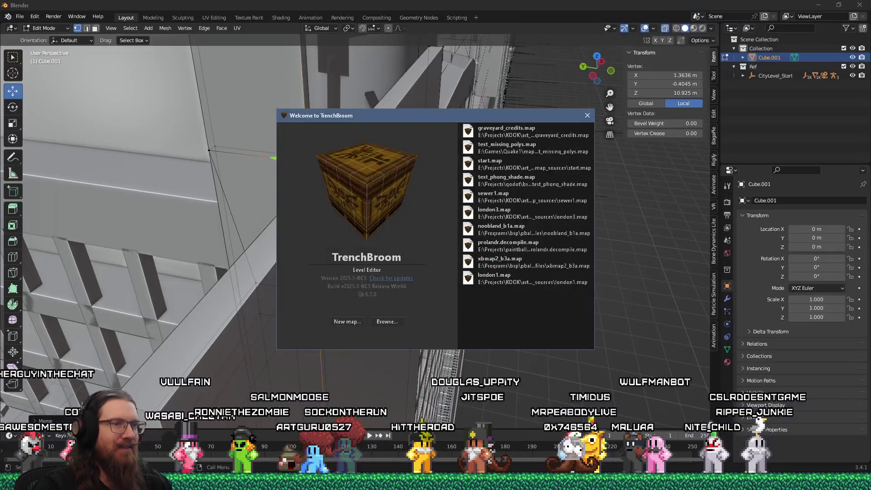
- Open alleyways_lightingissue.map from e:\downloads\games\paintball2\maps
{"action": "left_click", "coordinate": [387, 319]}
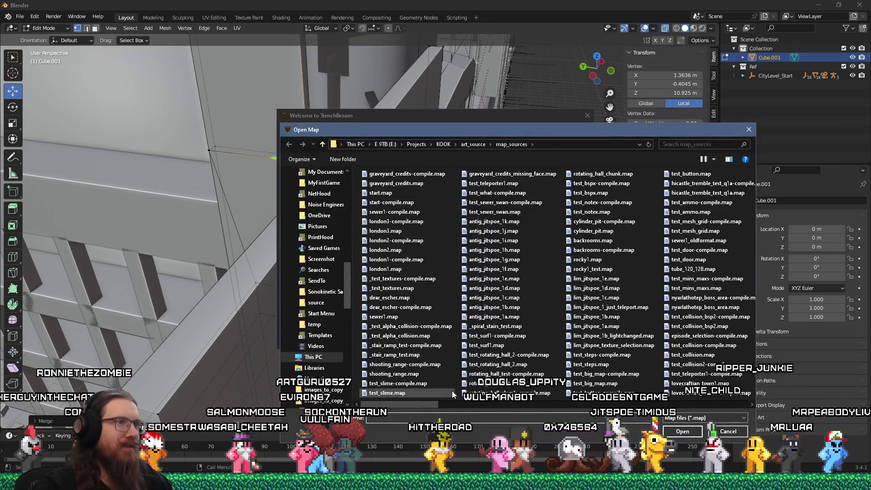
{"action": "type", "text": "e:\\downloads\\"}
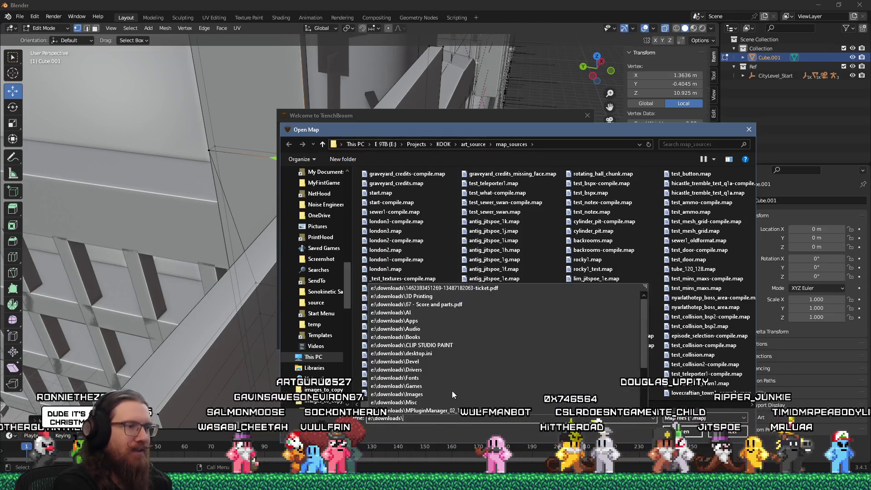
{"action": "type", "text": "games\\paintball2\\maps"}
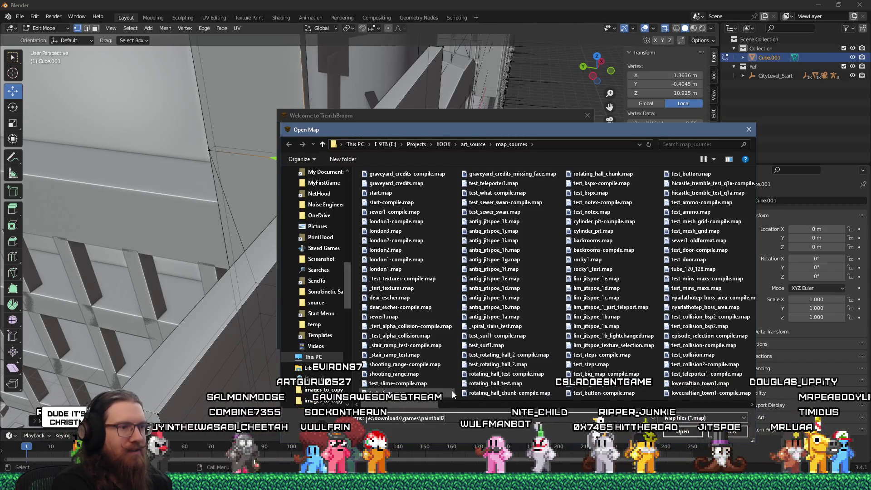
{"action": "key", "text": "Return"}
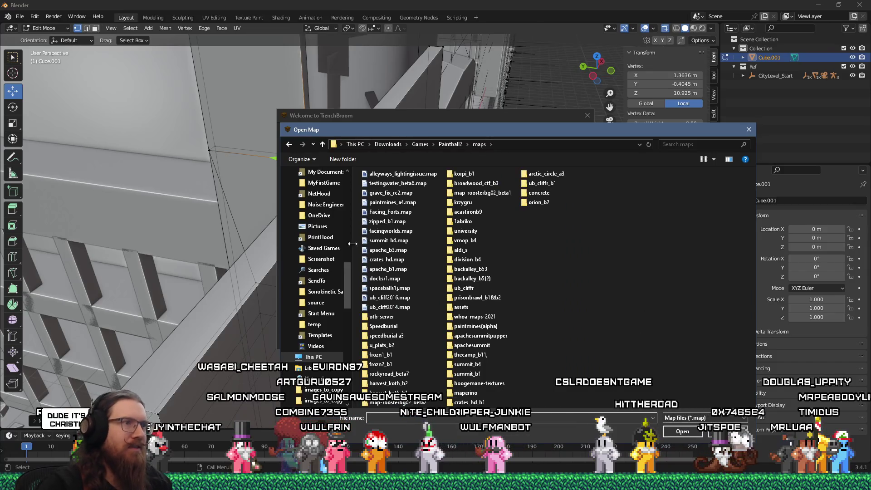
{"action": "double_click", "coordinate": [373, 173]}
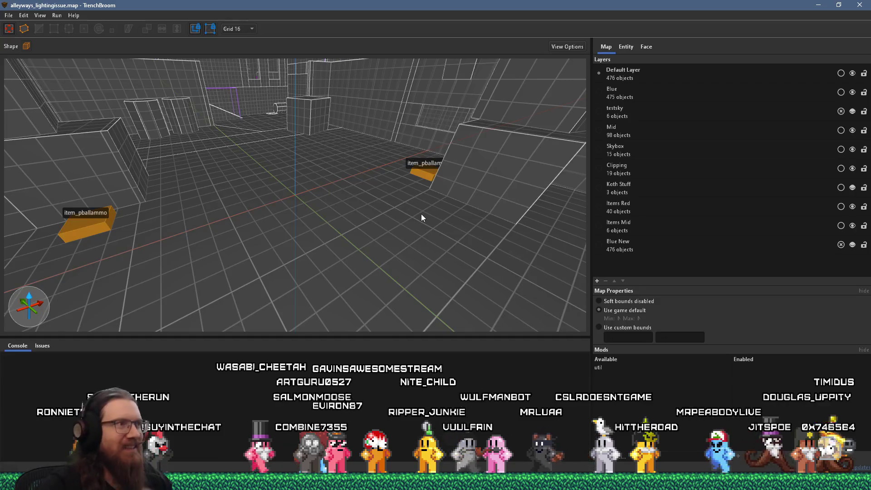
- Fly through the alley and hide the Blue and Blue New layers
{"action": "mouse_move", "coordinate": [227, 152]}
{"action": "left_mouse_down"}
{"action": "mouse_move", "coordinate": [262, 139]}
{"action": "mouse_move", "coordinate": [281, 193]}
{"action": "mouse_move", "coordinate": [290, 181]}
{"action": "mouse_move", "coordinate": [216, 179]}
{"action": "mouse_move", "coordinate": [361, 216]}
{"action": "mouse_move", "coordinate": [417, 175]}
{"action": "mouse_move", "coordinate": [322, 203]}
{"action": "left_mouse_up"}
{"action": "left_click", "coordinate": [322, 215]}
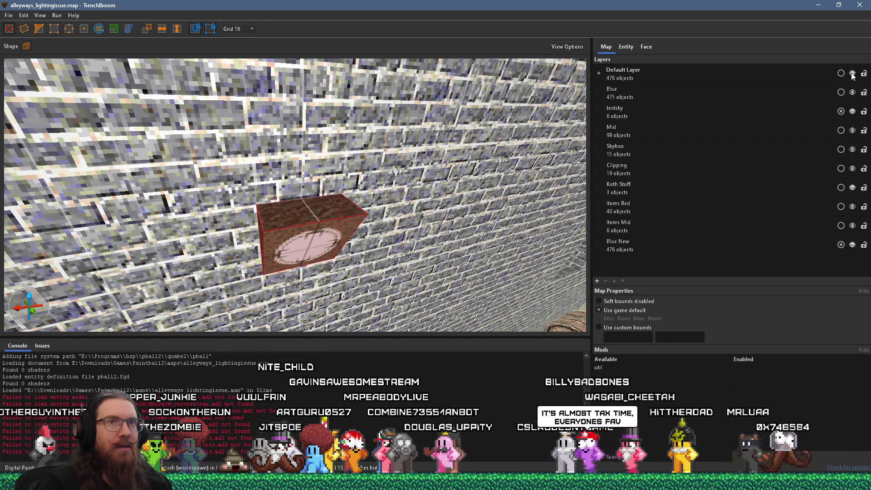
{"action": "left_click", "coordinate": [852, 93]}
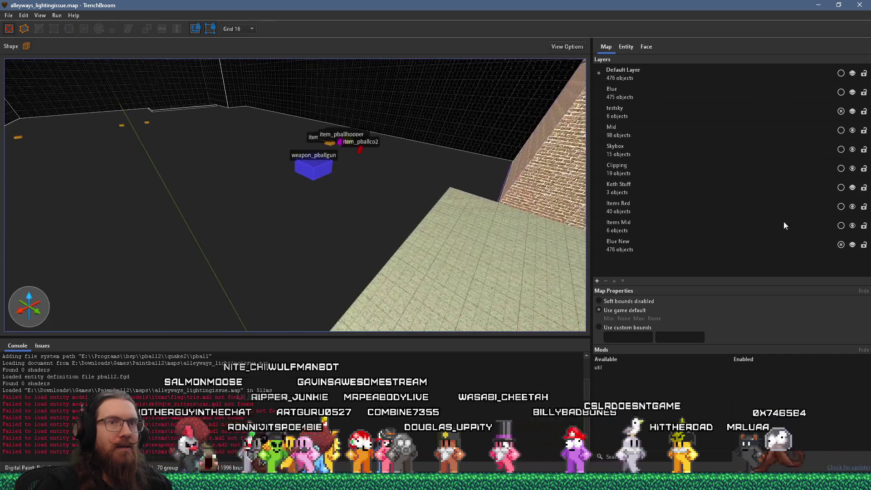
{"action": "left_click", "coordinate": [850, 248]}
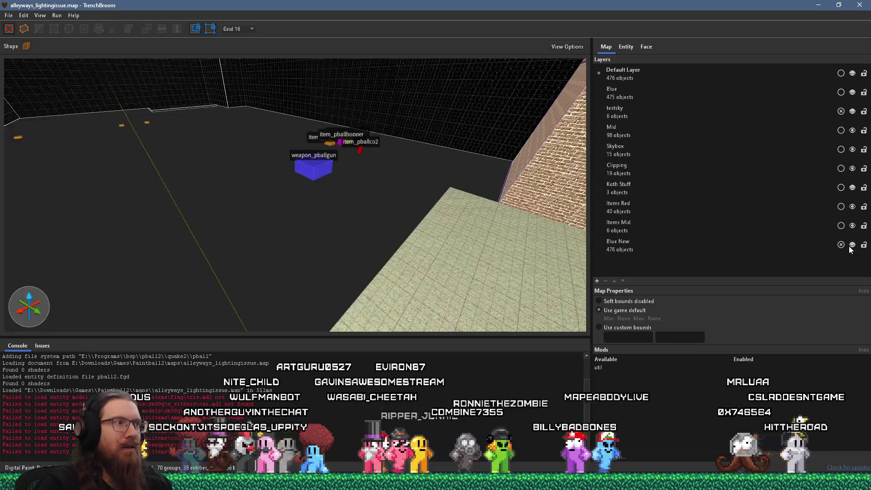
{"action": "left_click", "coordinate": [850, 249]}
{"action": "left_click", "coordinate": [850, 249]}
{"action": "scroll", "coordinate": [394, 178], "scroll_direction": "down", "scroll_amount": 3}
{"action": "mouse_move", "coordinate": [395, 179]}
{"action": "left_mouse_down"}
{"action": "mouse_move", "coordinate": [390, 194]}
{"action": "mouse_move", "coordinate": [402, 197]}
{"action": "left_mouse_up"}
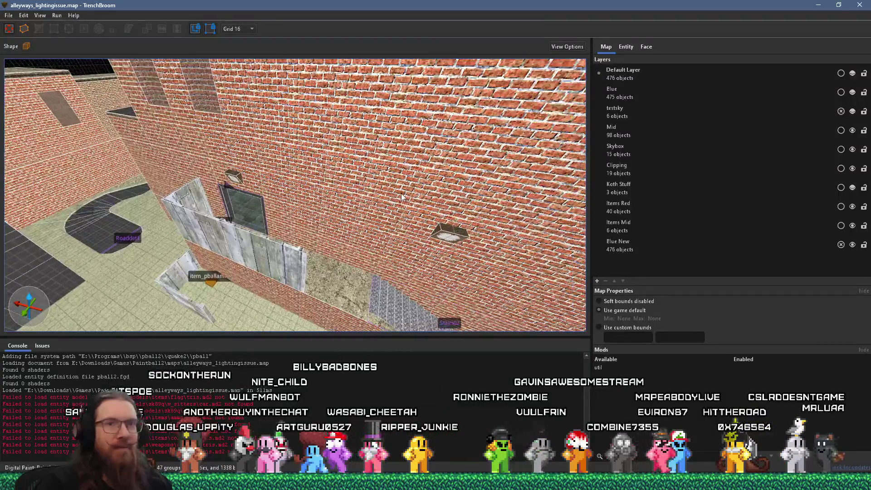
{"action": "left_click", "coordinate": [849, 246]}
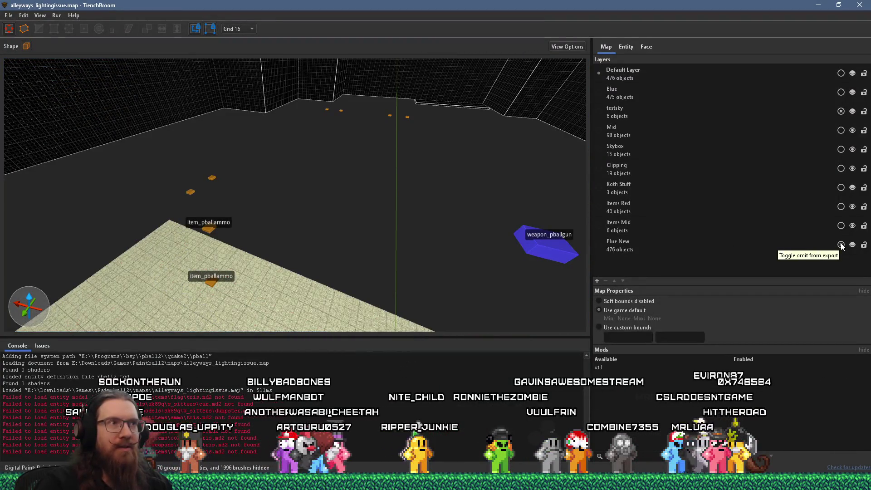
- Open Blue New's layer menu, then toggle the testsky and Blue layers, leaving both hidden
{"action": "left_click", "coordinate": [775, 245]}
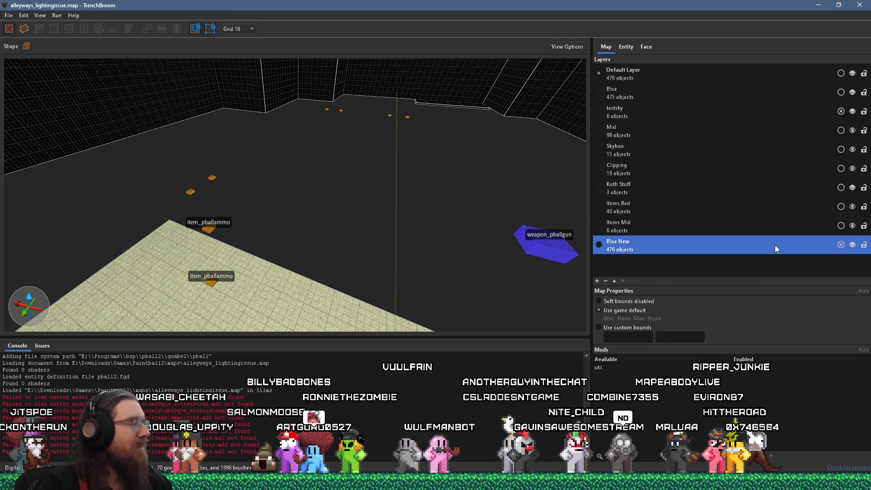
{"action": "right_click", "coordinate": [761, 249]}
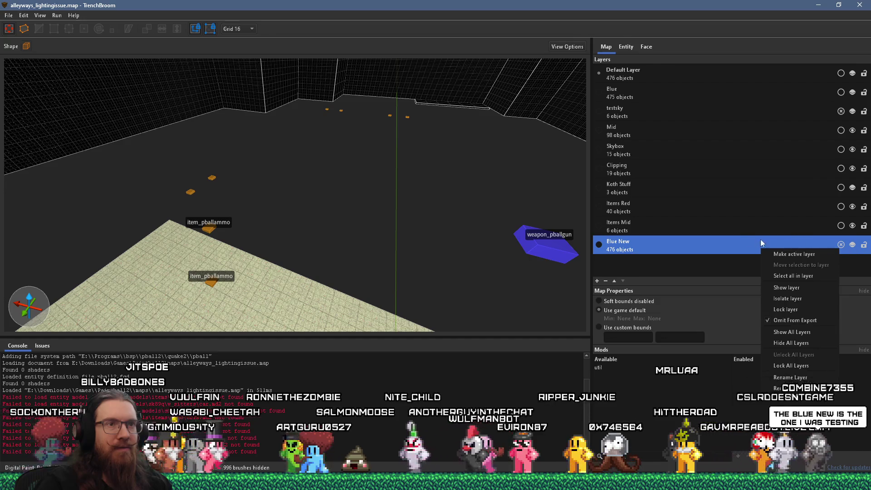
{"action": "left_click", "coordinate": [851, 190]}
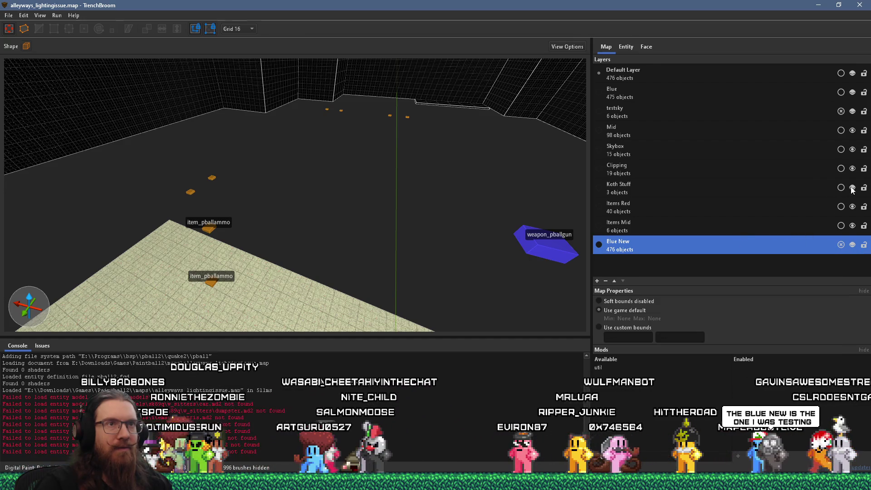
{"action": "left_click", "coordinate": [851, 111]}
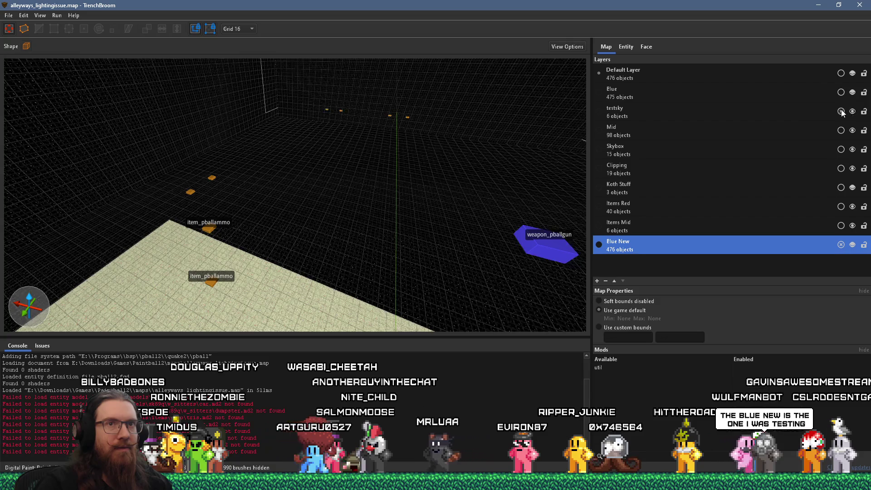
{"action": "left_click", "coordinate": [851, 114]}
{"action": "left_click", "coordinate": [853, 112]}
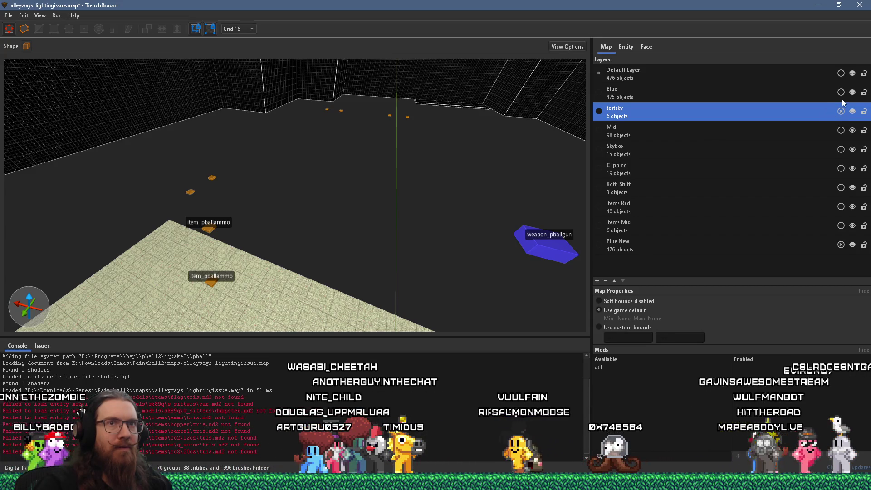
{"action": "left_click", "coordinate": [853, 92]}
{"action": "left_click", "coordinate": [853, 92]}
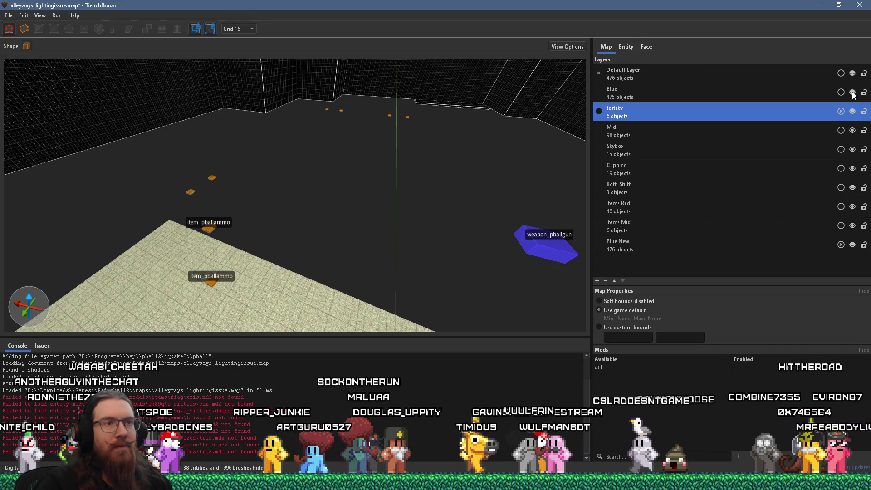
- Check Omit From Export on the Blue New layer
{"action": "left_click", "coordinate": [668, 246]}
{"action": "right_click", "coordinate": [668, 246]}
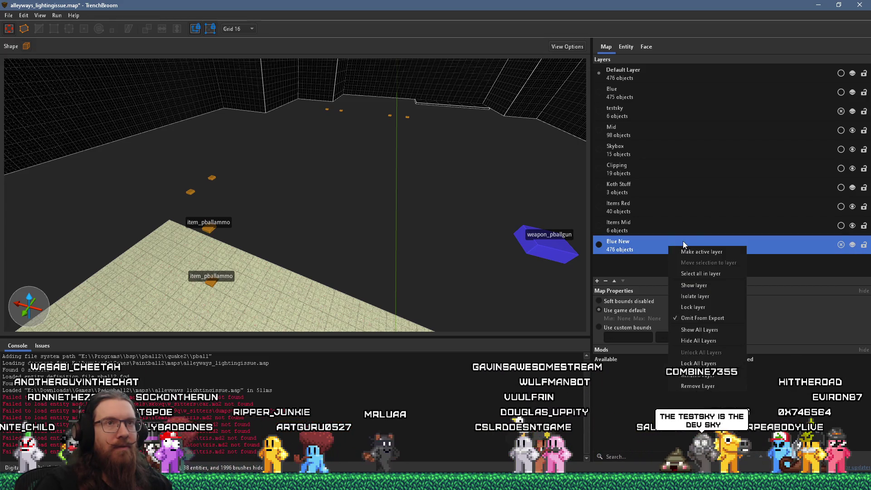
{"action": "left_click", "coordinate": [626, 78]}
{"action": "left_click", "coordinate": [698, 241]}
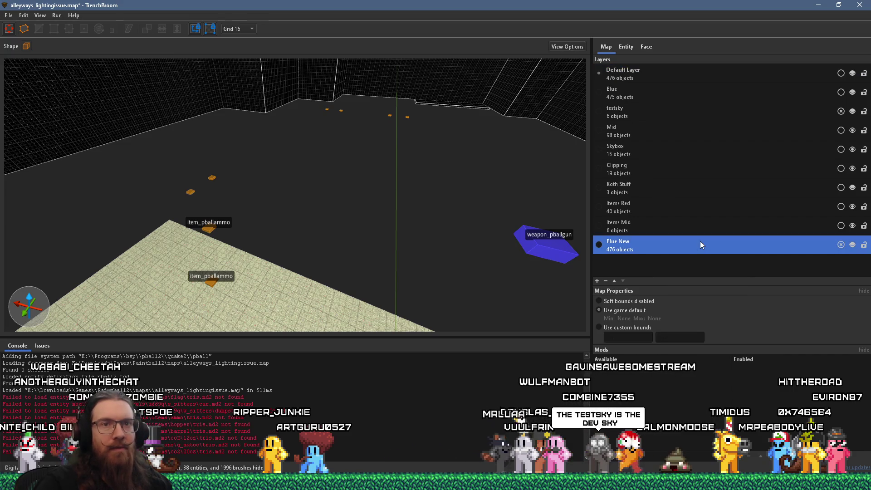
{"action": "right_click", "coordinate": [707, 241]}
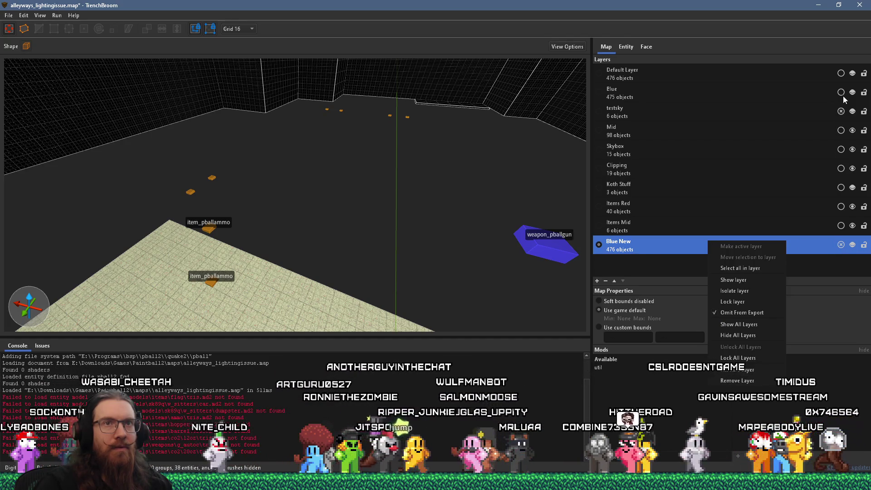
- Compile with the ericw light profile and its light task enabled, enlarging the log window
{"action": "left_click", "coordinate": [57, 15]}
{"action": "left_click", "coordinate": [74, 26]}
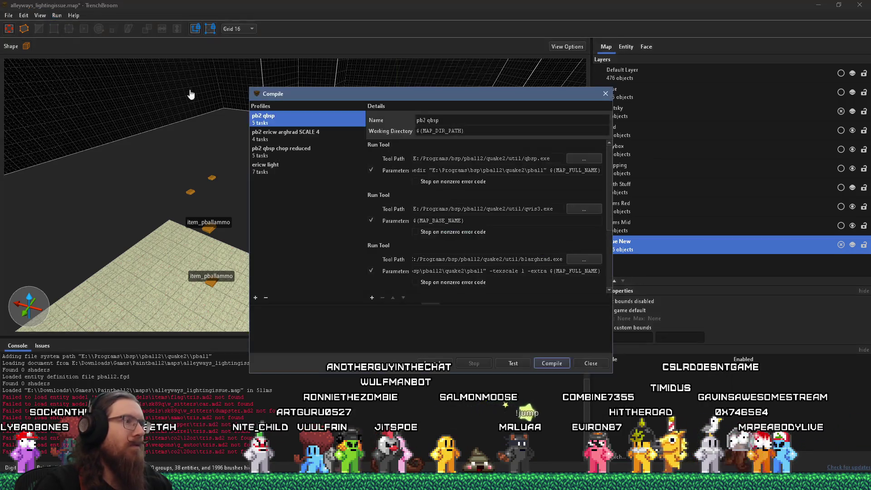
{"action": "left_click", "coordinate": [290, 165]}
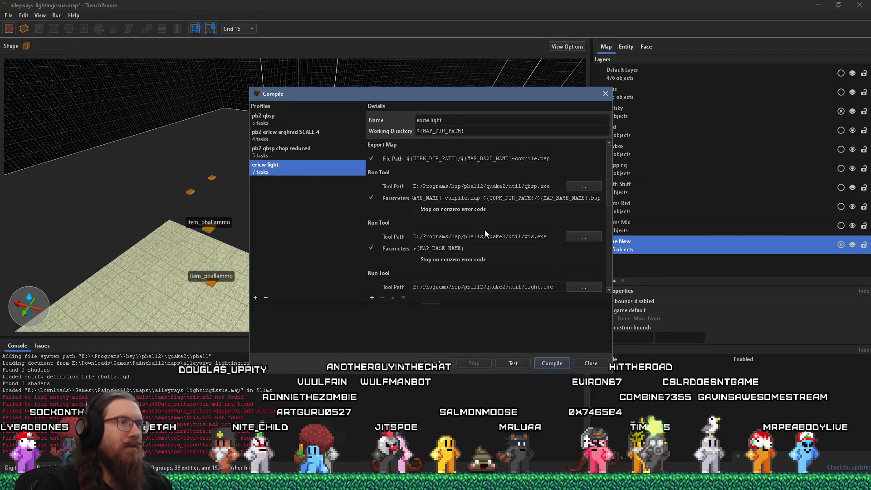
{"action": "scroll", "coordinate": [485, 230], "scroll_direction": "down", "scroll_amount": 5}
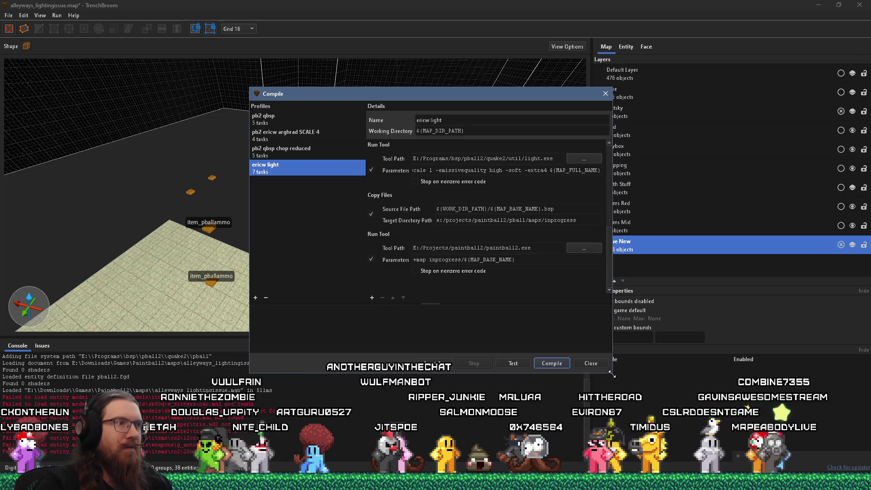
{"action": "left_click", "coordinate": [378, 176]}
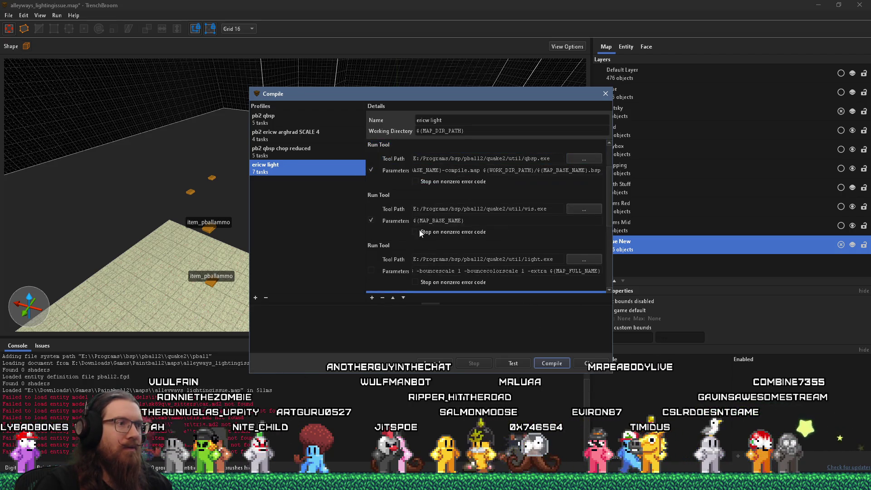
{"action": "scroll", "coordinate": [395, 210], "scroll_direction": "up", "scroll_amount": 2}
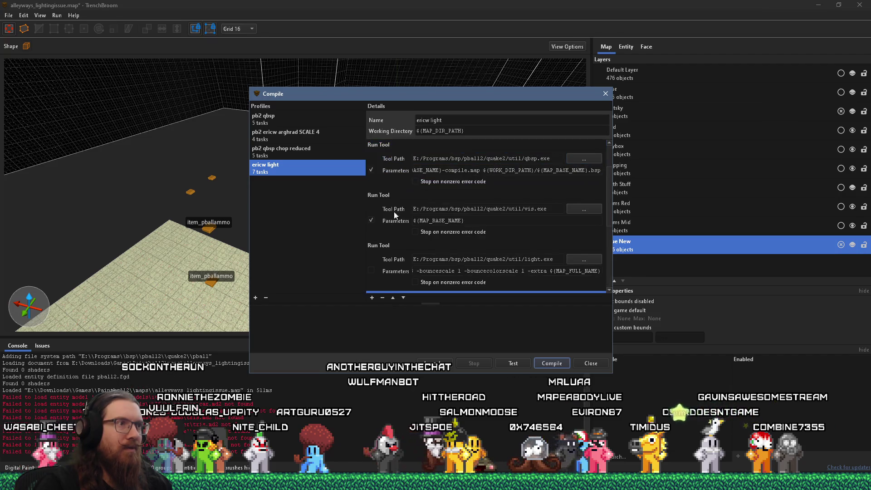
{"action": "left_click", "coordinate": [371, 272]}
{"action": "left_click", "coordinate": [552, 363]}
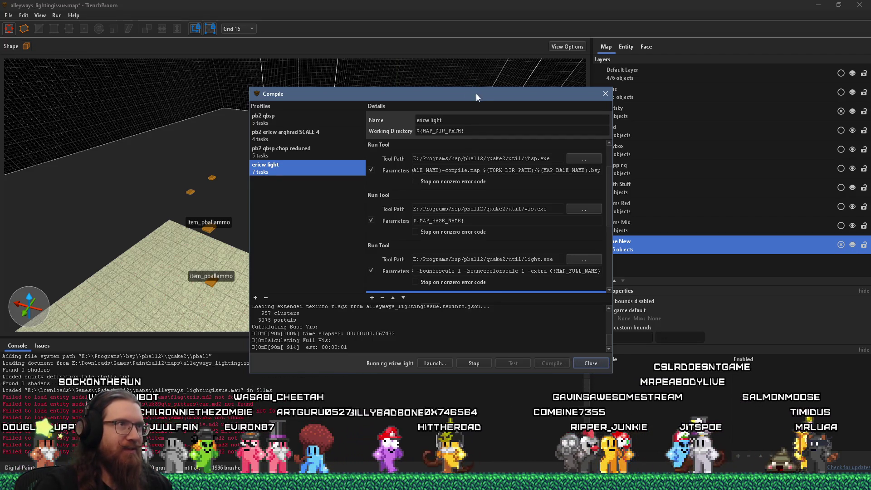
{"action": "left_click_drag", "start_coordinate": [476, 93], "coordinate": [413, 44]}
{"action": "mouse_move", "coordinate": [550, 323]}
{"action": "left_mouse_down"}
{"action": "mouse_move", "coordinate": [626, 379]}
{"action": "mouse_move", "coordinate": [681, 403]}
{"action": "left_mouse_up"}
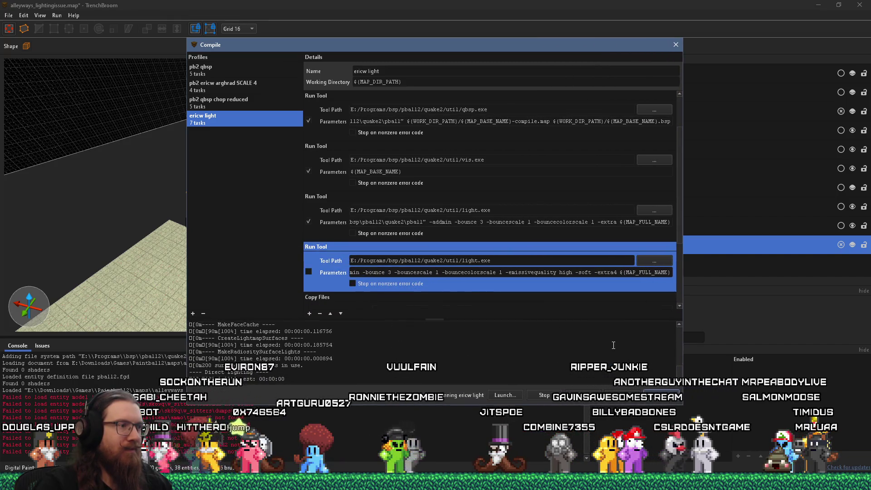
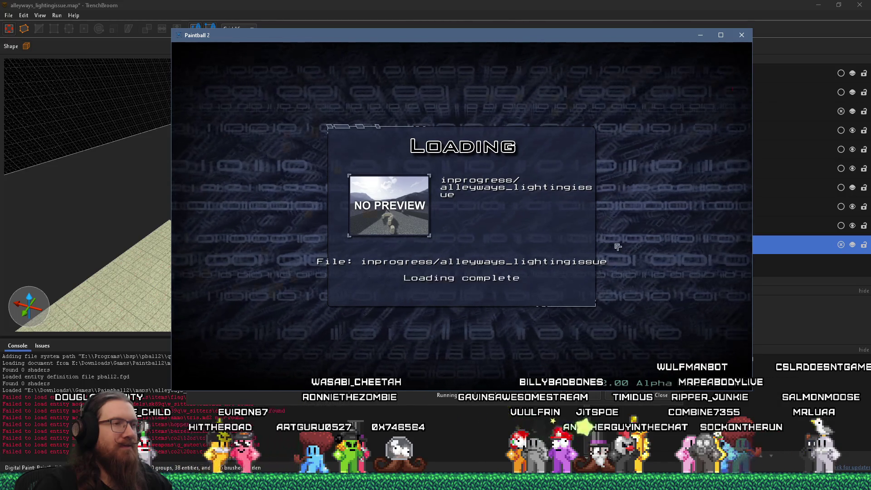
- Walk through the brick alleys and past the wooden fences to check the lighting
{"action": "key", "text": "w"}
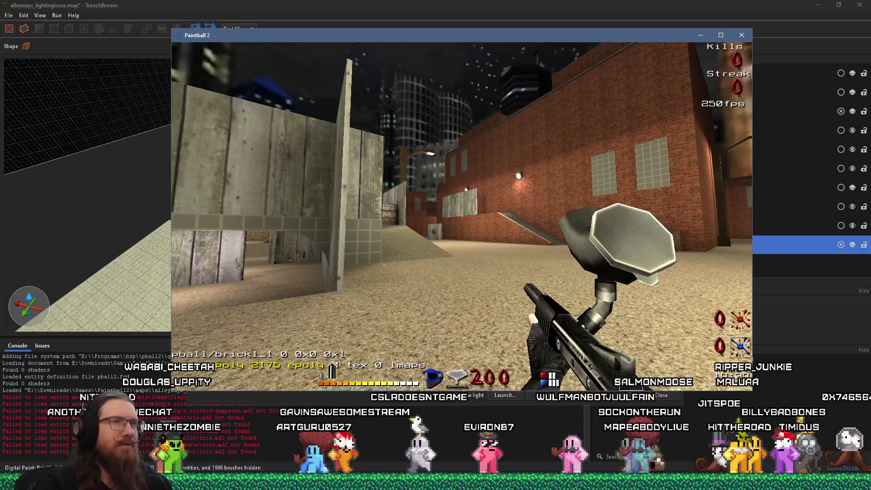
{"action": "key", "text": "w"}
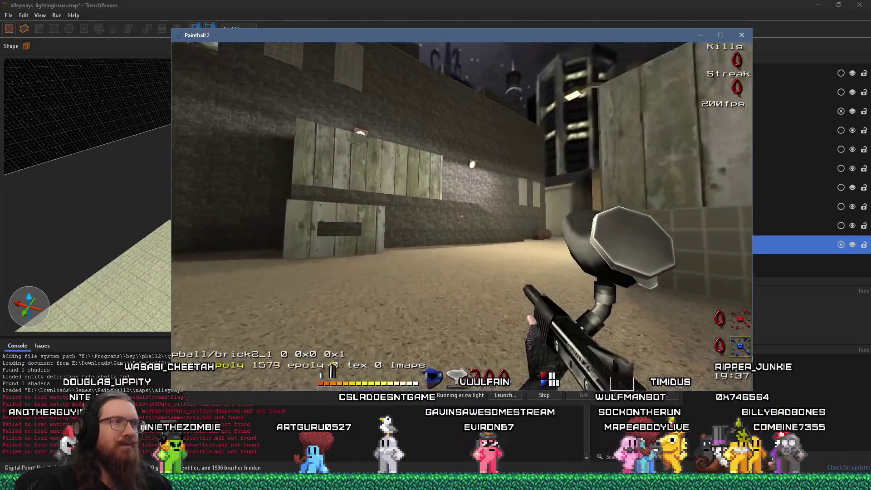
{"action": "key", "text": "w"}
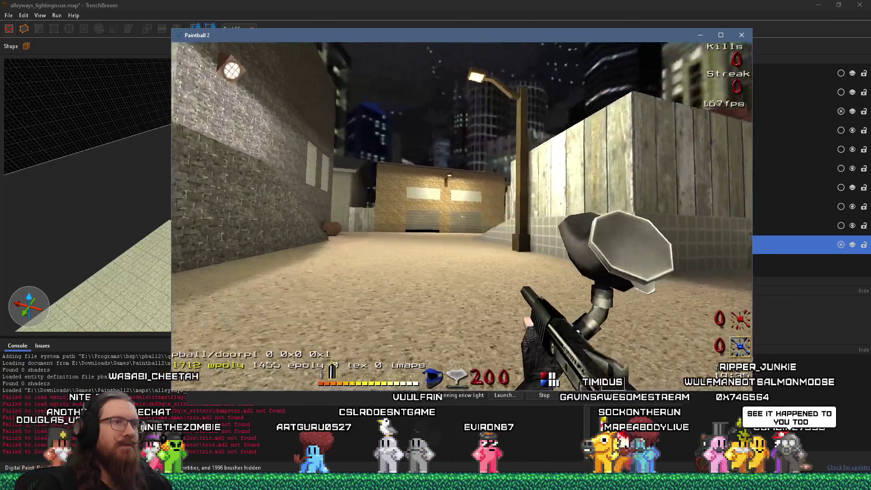
{"action": "key", "text": "w"}
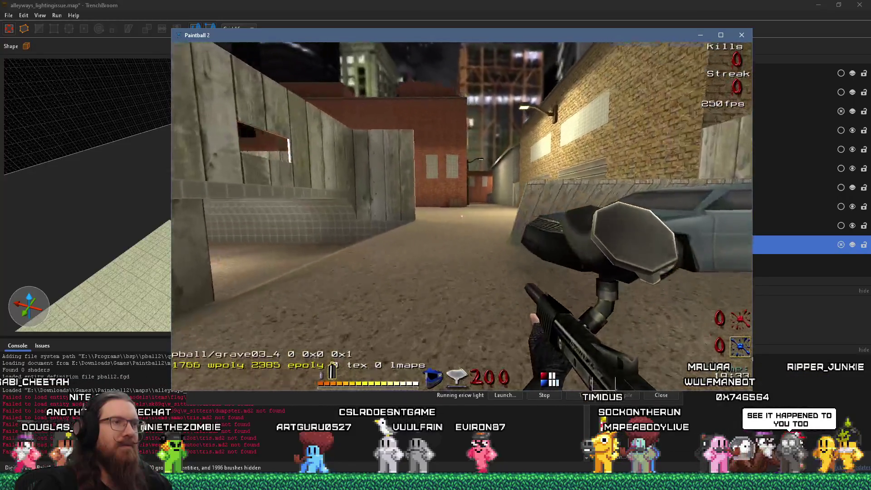
{"action": "key", "text": "w"}
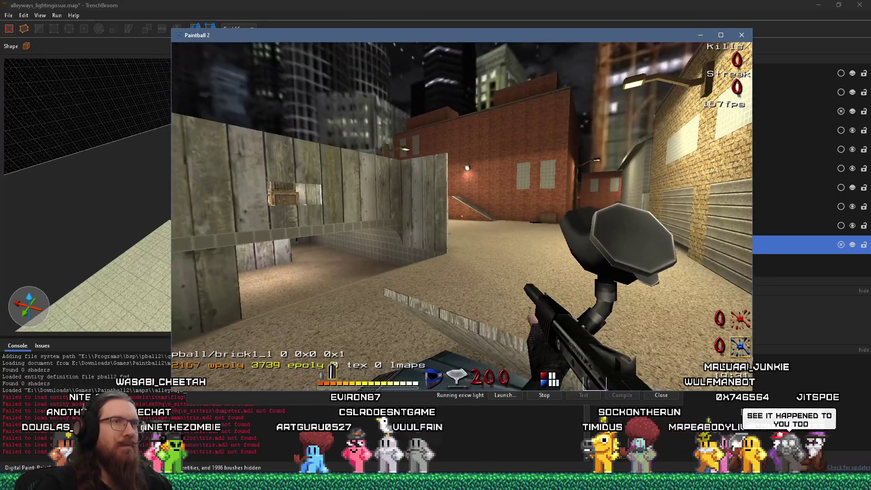
{"action": "key", "text": "w"}
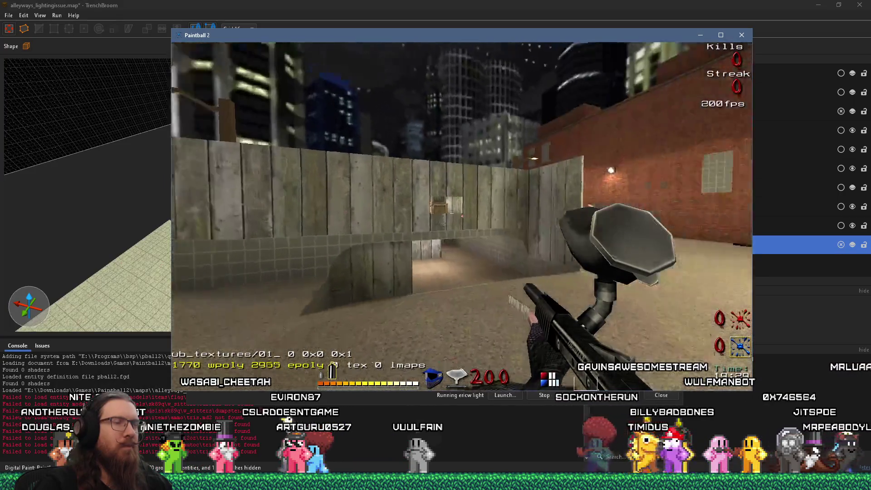
{"action": "key", "text": "w"}
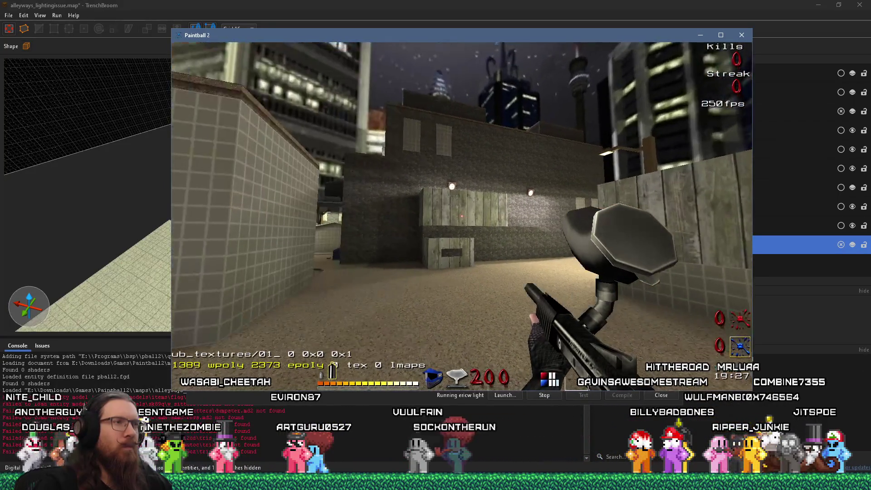
{"action": "key", "text": "w"}
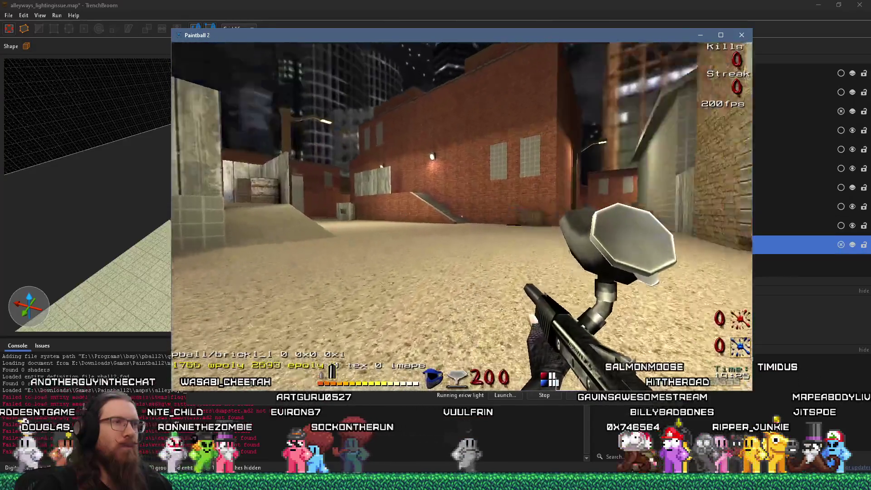
{"action": "key", "text": "w"}
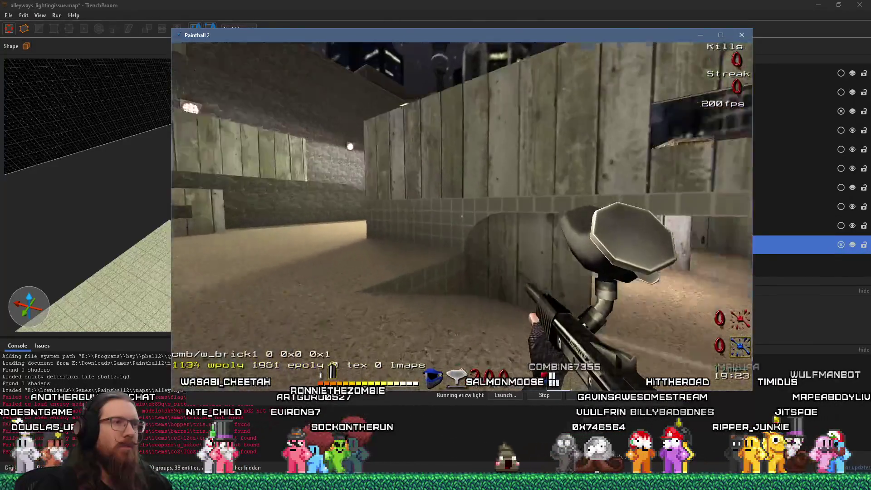
- Quit Paintball 2 by entering 'quit' in the game console
{"action": "key", "text": "grave"}
{"action": "type", "text": "quit"}
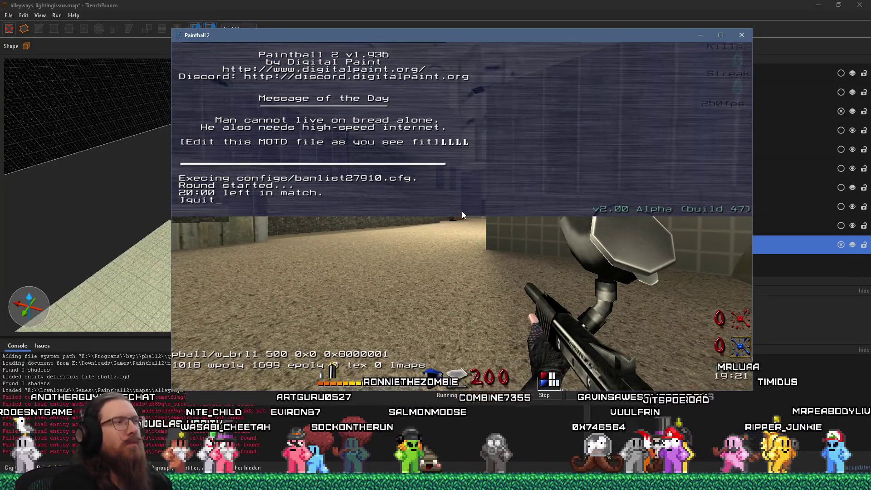
{"action": "key", "text": "Return"}
- Close the compile log and make the Blue layer current and visible
{"action": "left_click", "coordinate": [675, 46]}
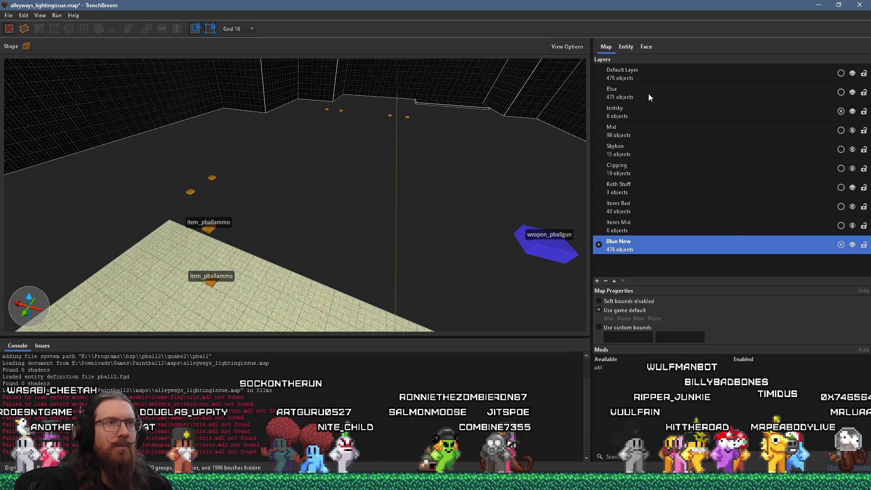
{"action": "left_click", "coordinate": [767, 95]}
{"action": "left_click", "coordinate": [851, 94]}
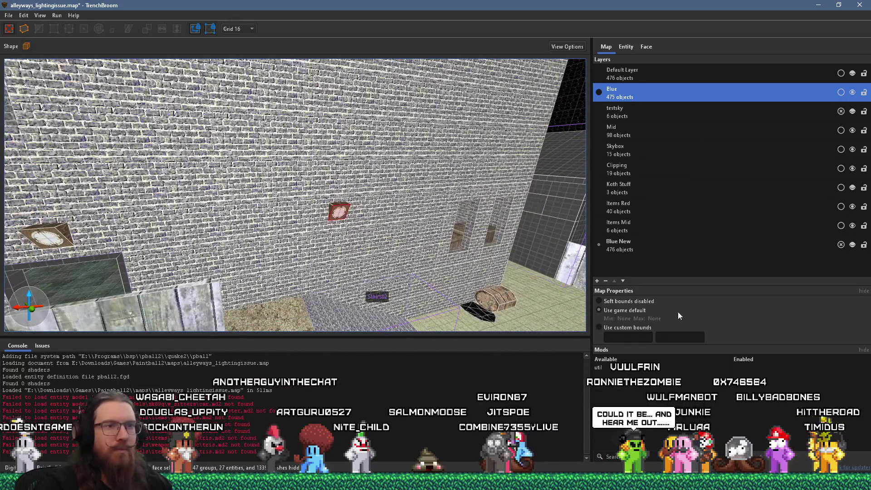
- Turn the 3D view toward the courtyard and orange building, then return to the Layers list
{"action": "left_click", "coordinate": [646, 47]}
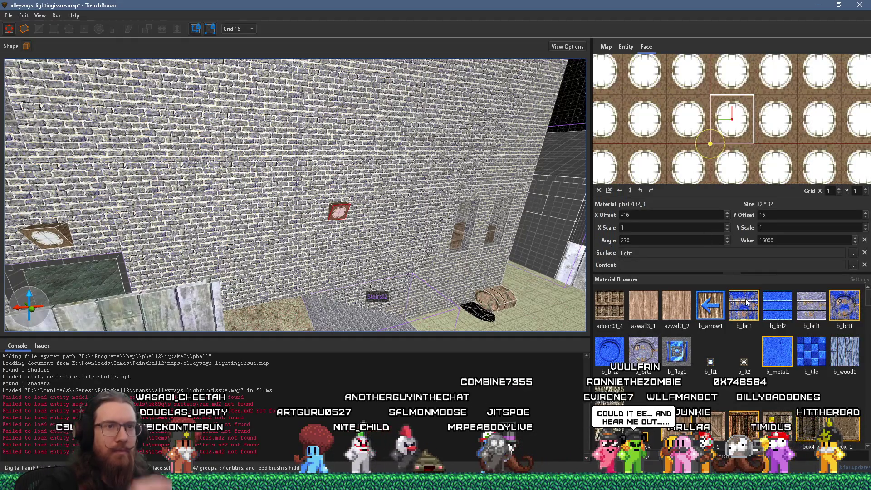
{"action": "mouse_move", "coordinate": [447, 275]}
{"action": "left_mouse_down"}
{"action": "mouse_move", "coordinate": [350, 252]}
{"action": "mouse_move", "coordinate": [503, 256]}
{"action": "mouse_move", "coordinate": [369, 233]}
{"action": "left_mouse_up"}
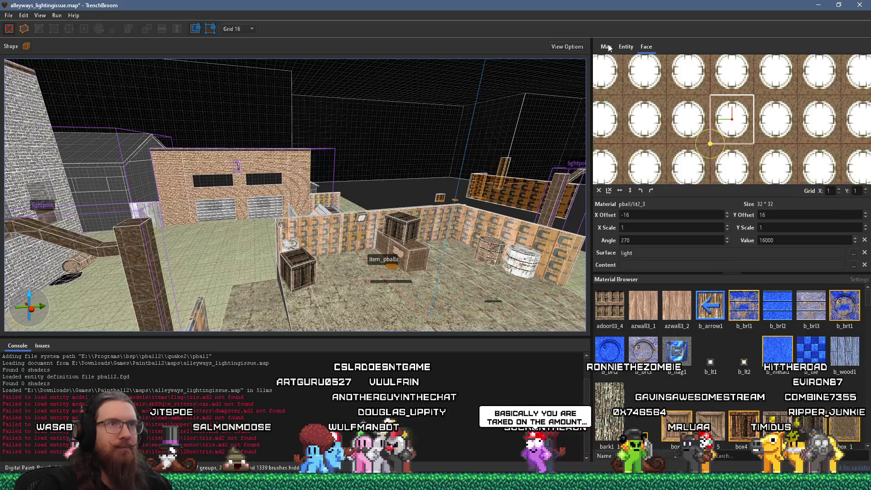
{"action": "left_click", "coordinate": [606, 46]}
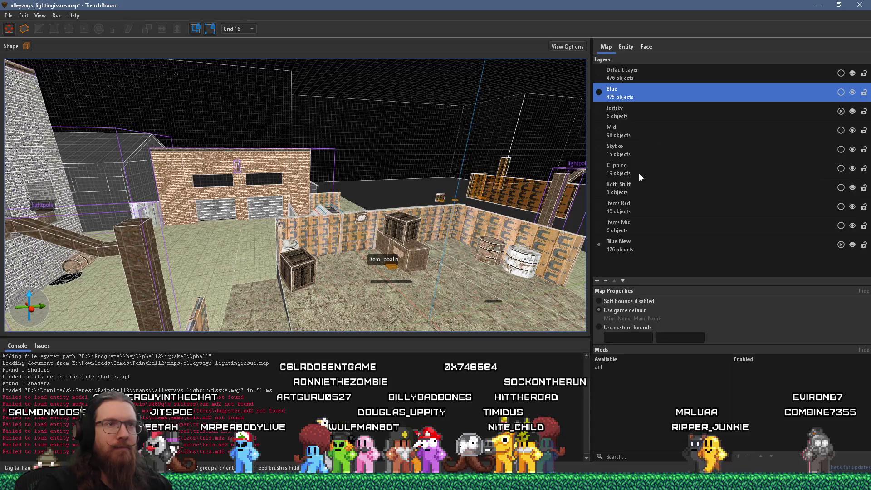
{"action": "key", "text": "ctrl+u"}
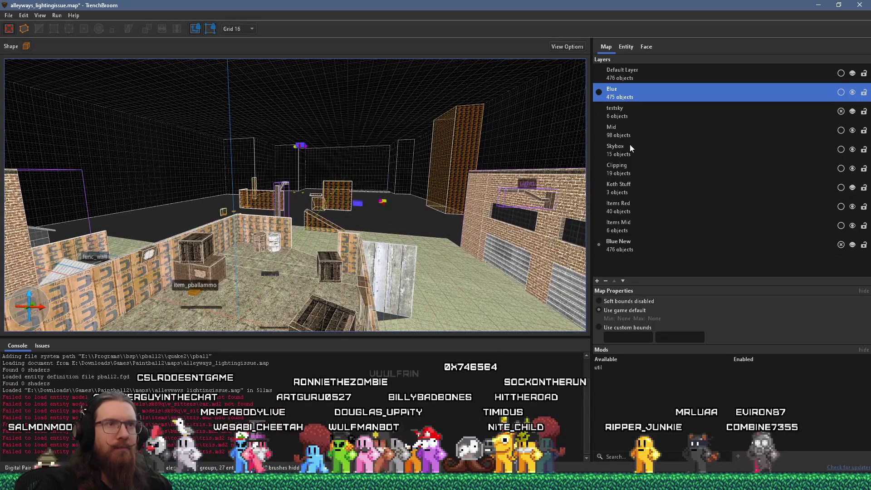
- Show the Koth Stuff and Default layers and fly toward the brick alley wall
{"action": "left_click", "coordinate": [853, 190]}
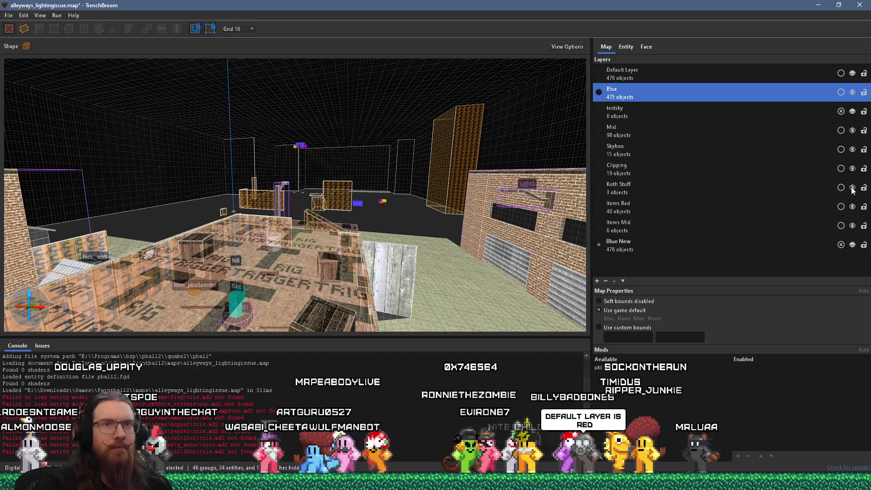
{"action": "left_click", "coordinate": [852, 74]}
{"action": "key", "text": "w"}
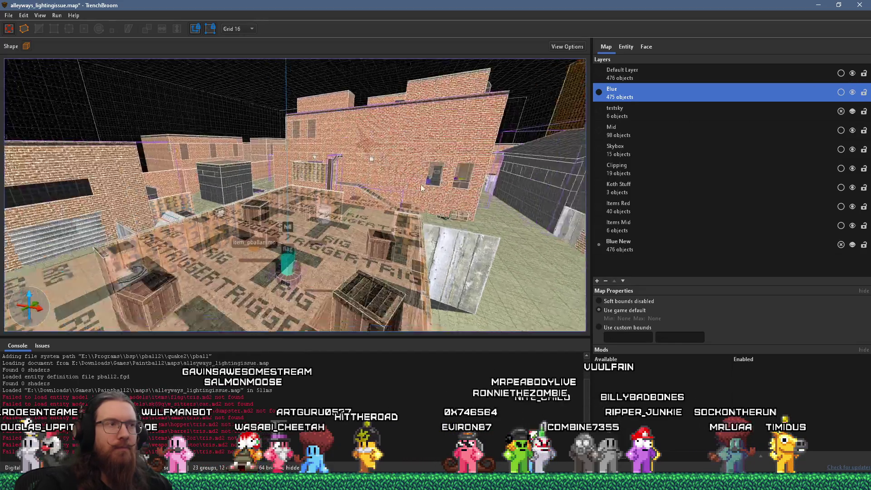
{"action": "key", "text": "w"}
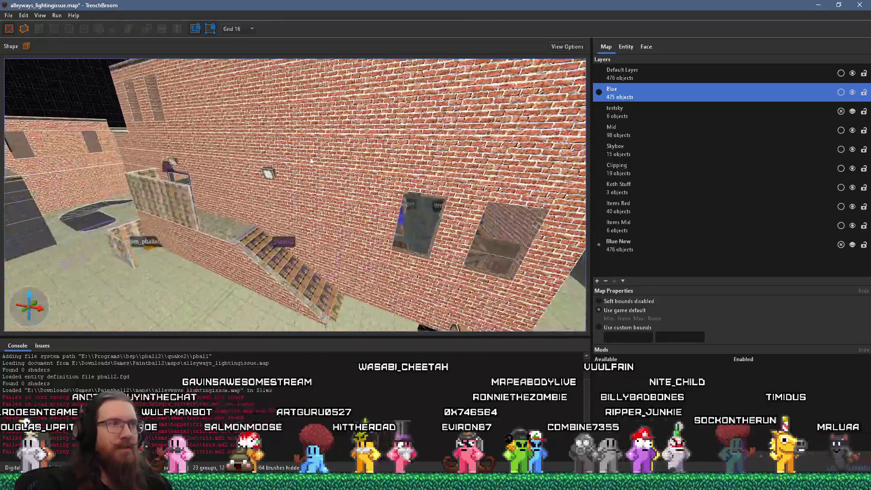
- Select the grey wall's pball/lit2_3 light face, which has a light value of 16000
{"action": "left_click", "coordinate": [647, 47]}
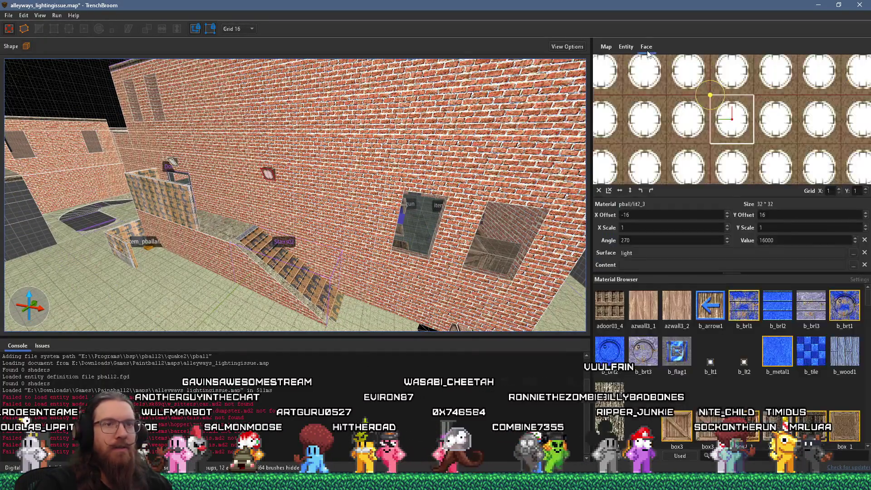
{"action": "key", "text": "s"}
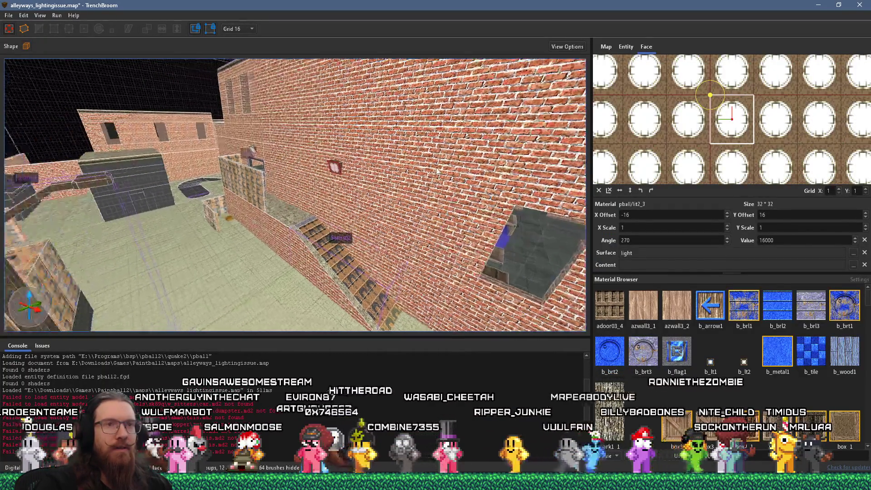
{"action": "key", "text": "w"}
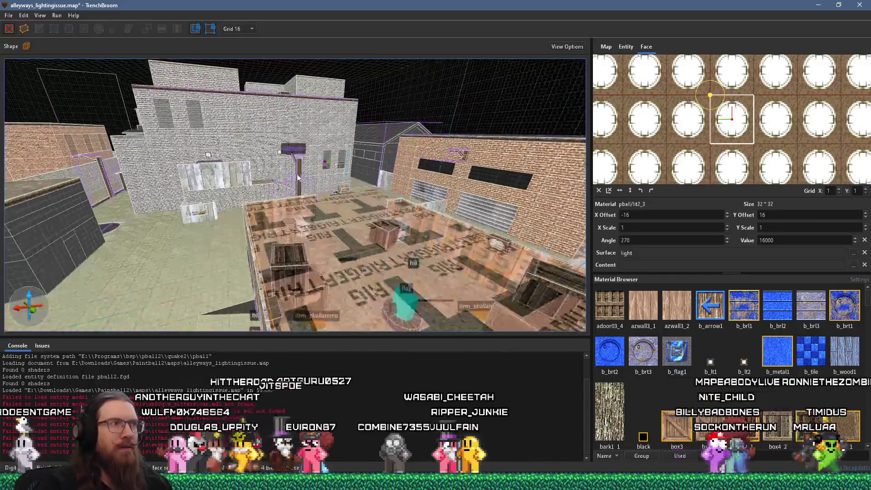
{"action": "key", "text": "w"}
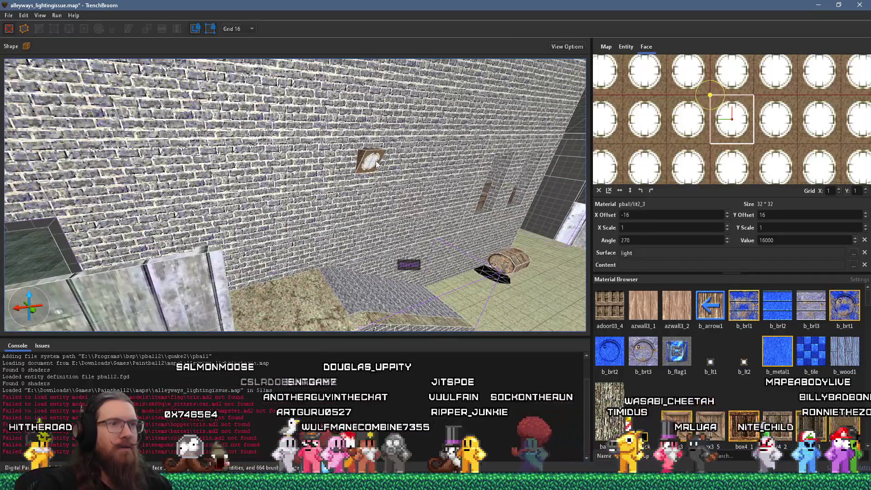
{"action": "left_click", "coordinate": [375, 163]}
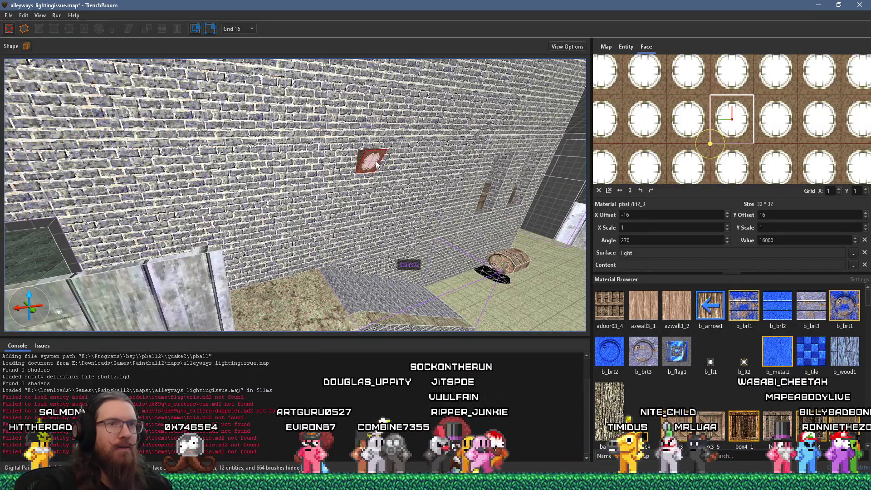
{"action": "key", "text": "s"}
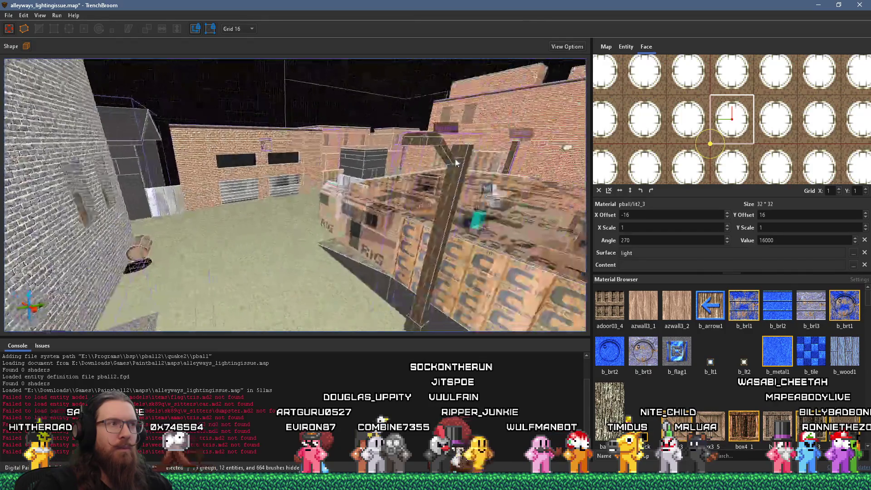
{"action": "key", "text": "ctrl+u"}
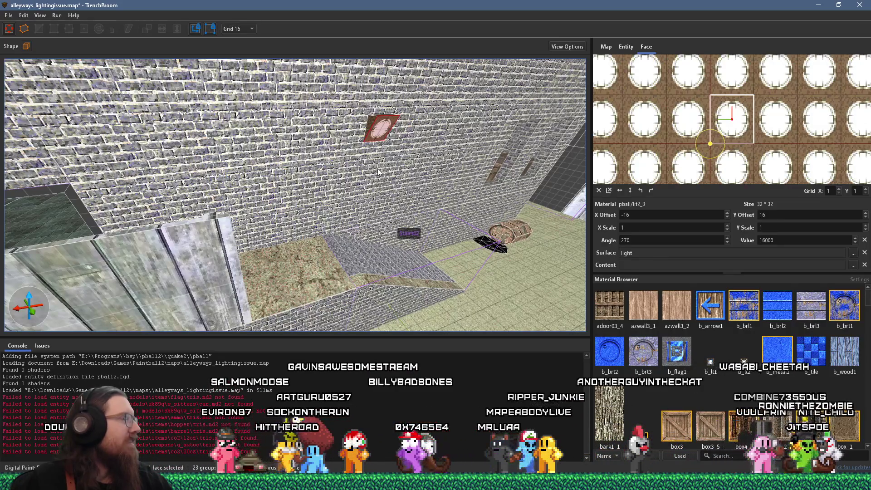
- Select the red light brush and turn the view to face the brick wall
{"action": "mouse_move", "coordinate": [379, 172]}
{"action": "left_mouse_down"}
{"action": "mouse_move", "coordinate": [439, 233]}
{"action": "mouse_move", "coordinate": [451, 225]}
{"action": "left_mouse_up"}
{"action": "mouse_move", "coordinate": [380, 217]}
{"action": "left_mouse_down"}
{"action": "mouse_move", "coordinate": [486, 217]}
{"action": "mouse_move", "coordinate": [451, 230]}
{"action": "mouse_move", "coordinate": [401, 230]}
{"action": "mouse_move", "coordinate": [387, 220]}
{"action": "left_mouse_up"}
{"action": "scroll", "coordinate": [450, 230], "scroll_direction": "up", "scroll_amount": 2}
{"action": "left_click", "coordinate": [121, 180]}
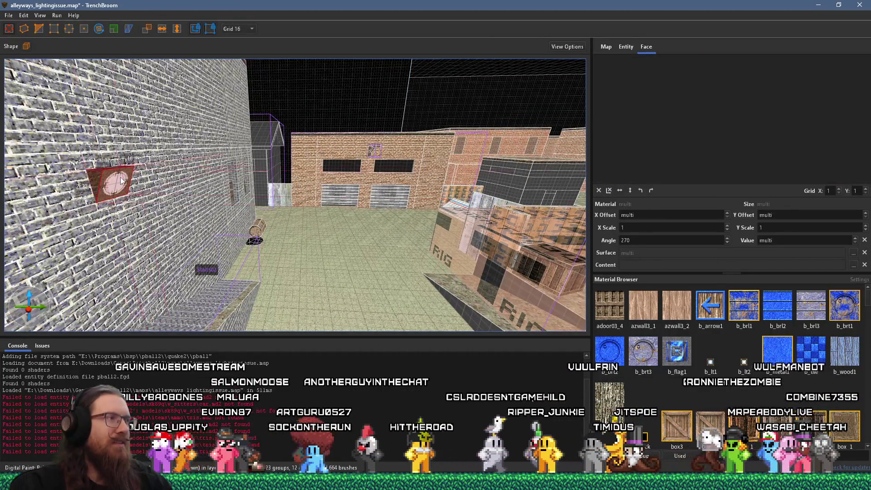
{"action": "left_click_drag", "start_coordinate": [122, 181], "coordinate": [213, 189]}
{"action": "scroll", "coordinate": [213, 188], "scroll_direction": "down", "scroll_amount": 3}
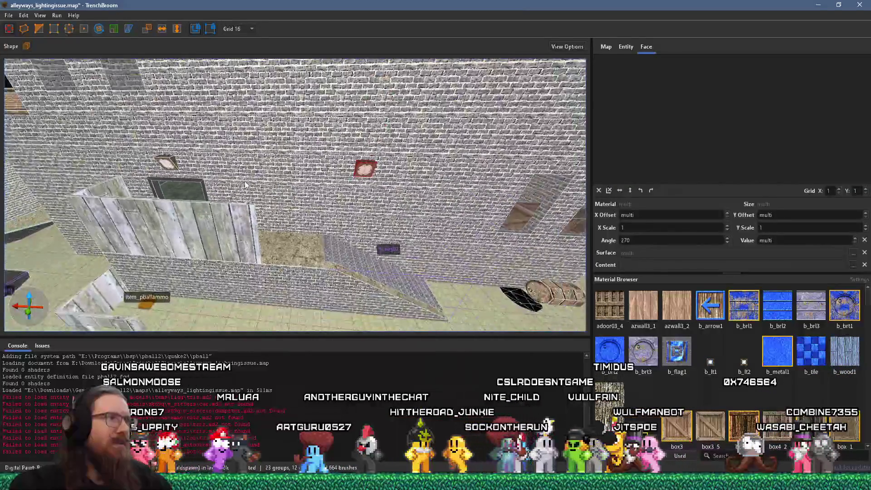
- Set the grid size to 64 and look around the alley toward the large brick wall
{"action": "left_click", "coordinate": [241, 28]}
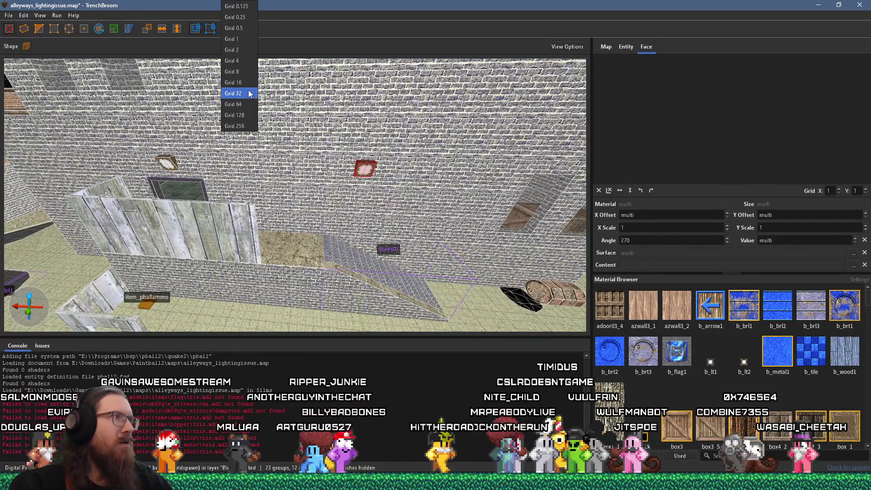
{"action": "left_click", "coordinate": [241, 104]}
{"action": "mouse_move", "coordinate": [254, 109]}
{"action": "left_mouse_down"}
{"action": "mouse_move", "coordinate": [356, 179]}
{"action": "mouse_move", "coordinate": [409, 175]}
{"action": "left_mouse_up"}
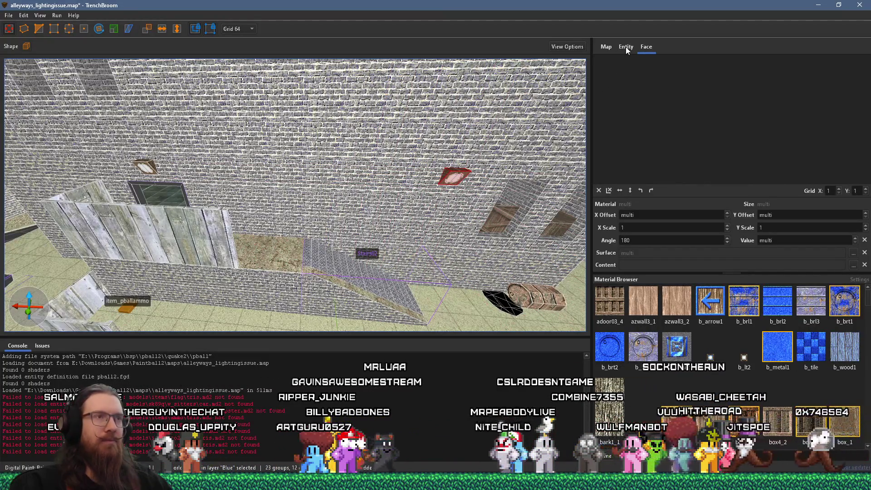
{"action": "scroll", "coordinate": [477, 163], "scroll_direction": "down", "scroll_amount": 5}
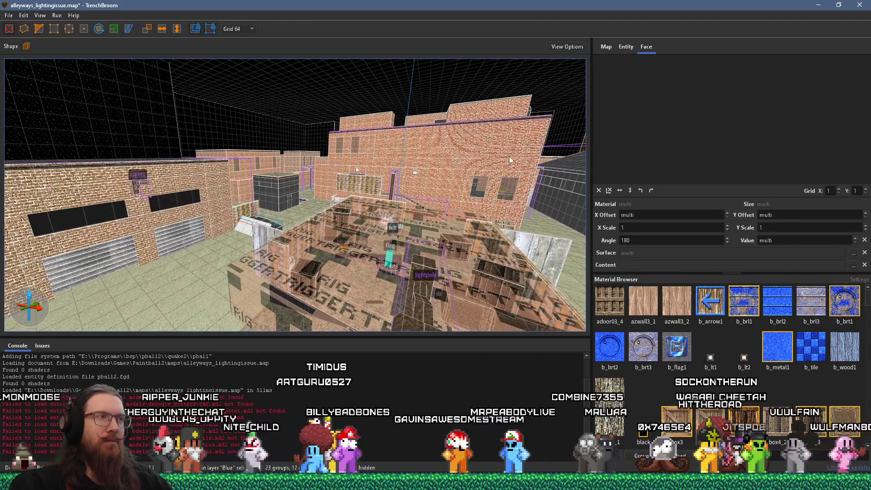
{"action": "right_click", "coordinate": [449, 157]}
{"action": "mouse_move", "coordinate": [449, 158]}
{"action": "left_mouse_down"}
{"action": "mouse_move", "coordinate": [330, 159]}
{"action": "mouse_move", "coordinate": [299, 169]}
{"action": "mouse_move", "coordinate": [332, 171]}
{"action": "mouse_move", "coordinate": [317, 178]}
{"action": "mouse_move", "coordinate": [255, 185]}
{"action": "mouse_move", "coordinate": [484, 234]}
{"action": "mouse_move", "coordinate": [238, 194]}
{"action": "mouse_move", "coordinate": [136, 114]}
{"action": "left_mouse_up"}
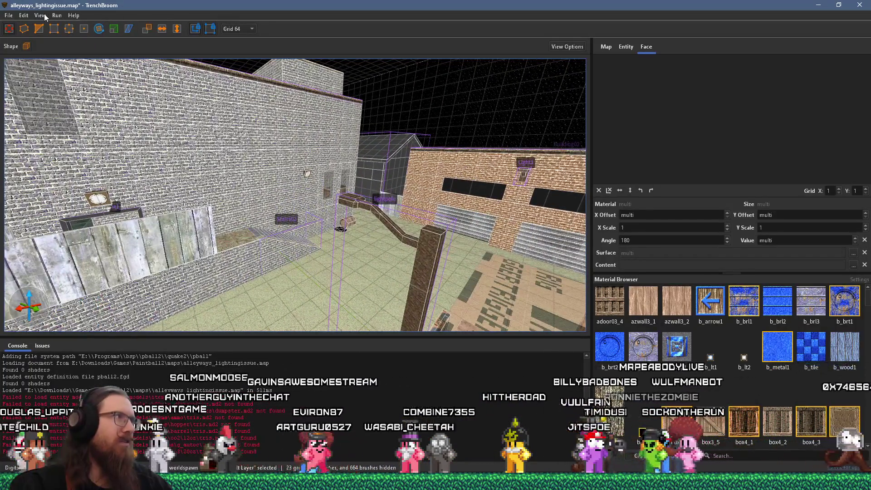
- Save alleyways_lightingissue.map and compile it with the ericw light profile
{"action": "left_click", "coordinate": [8, 15]}
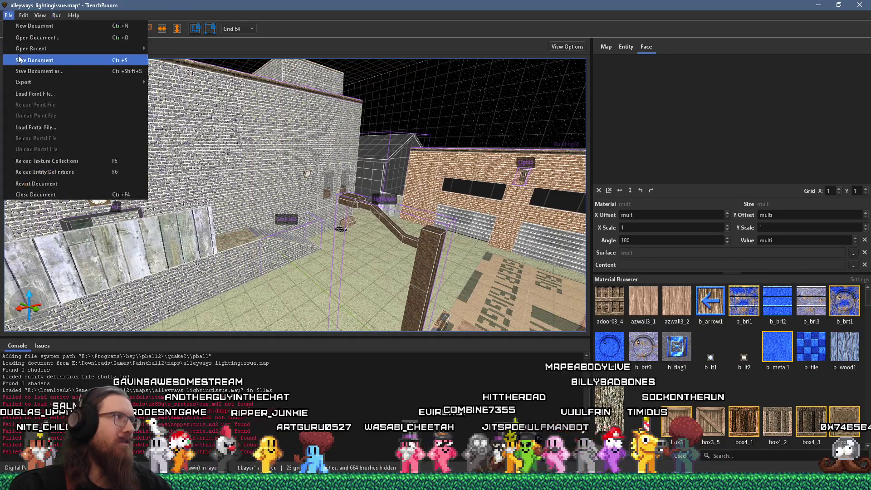
{"action": "left_click", "coordinate": [34, 60]}
{"action": "left_click", "coordinate": [57, 15]}
{"action": "left_click", "coordinate": [72, 26]}
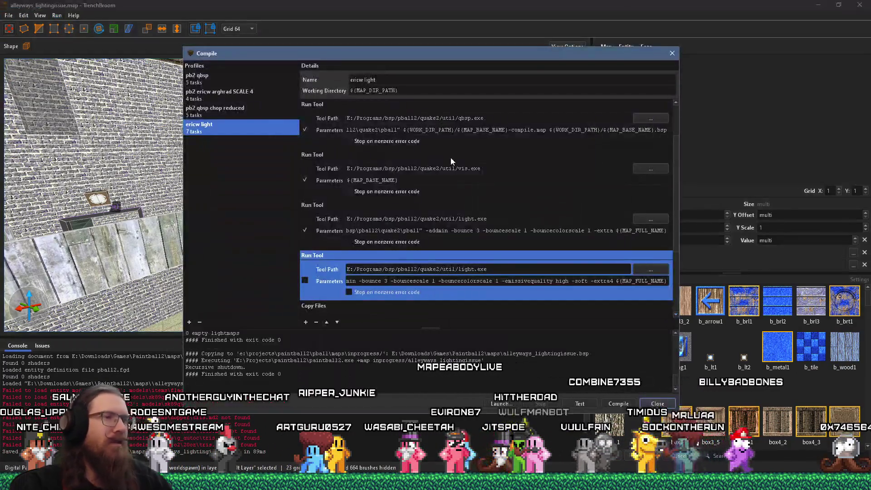
{"action": "mouse_move", "coordinate": [674, 235]}
{"action": "left_mouse_down"}
{"action": "mouse_move", "coordinate": [671, 303]}
{"action": "mouse_move", "coordinate": [674, 148]}
{"action": "left_mouse_up"}
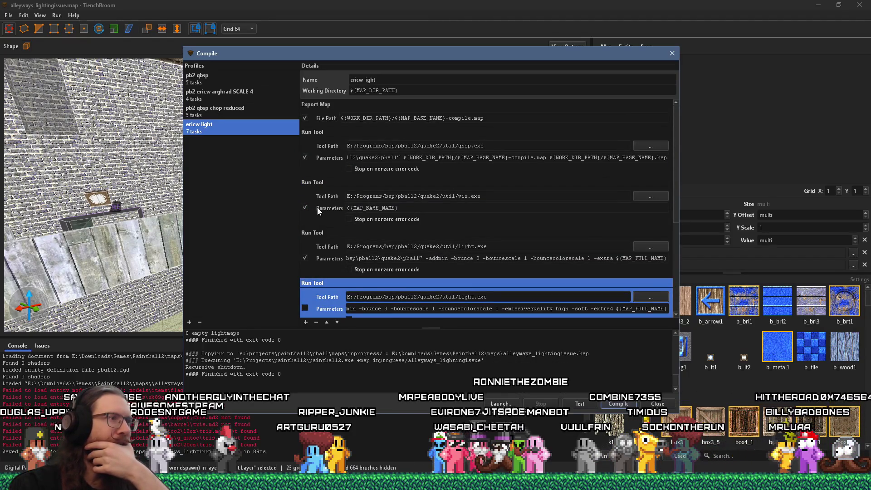
{"action": "left_click", "coordinate": [618, 404]}
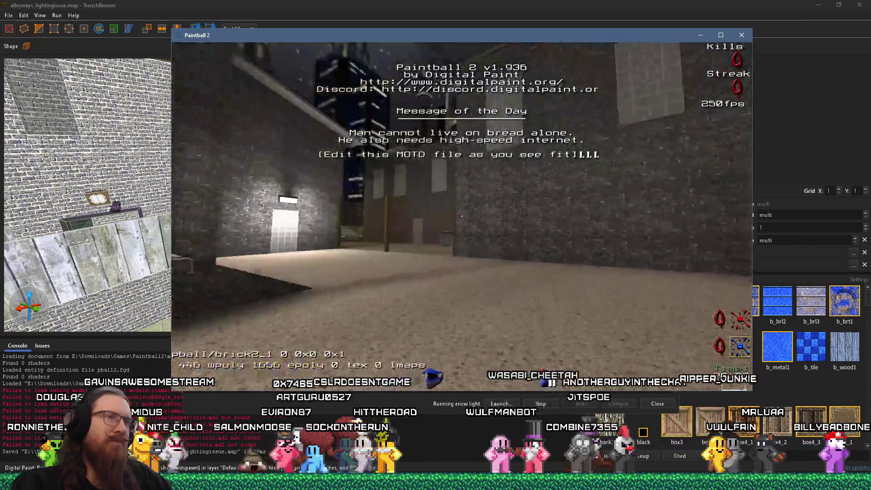
- Walk through the tiled alley, past the wooden fence, into the brick courtyard with stairs
{"action": "mouse_move", "coordinate": [462, 216]}
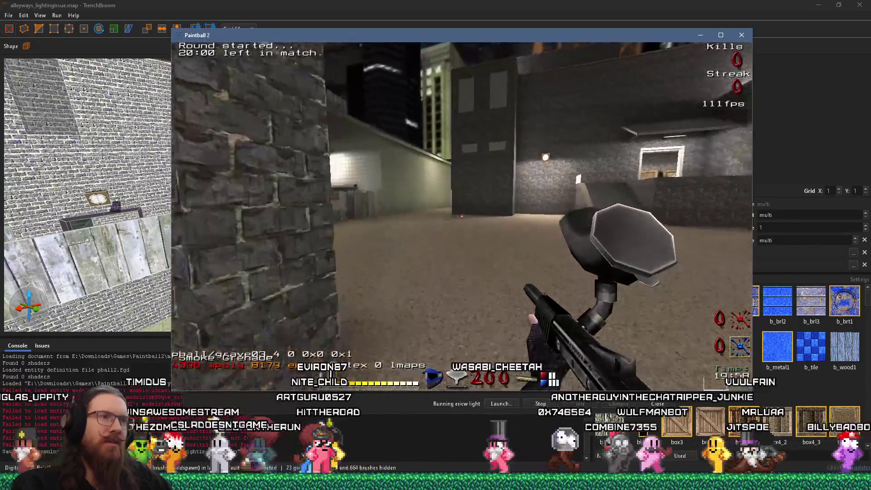
{"action": "key", "text": "w"}
{"action": "key", "text": "w"}
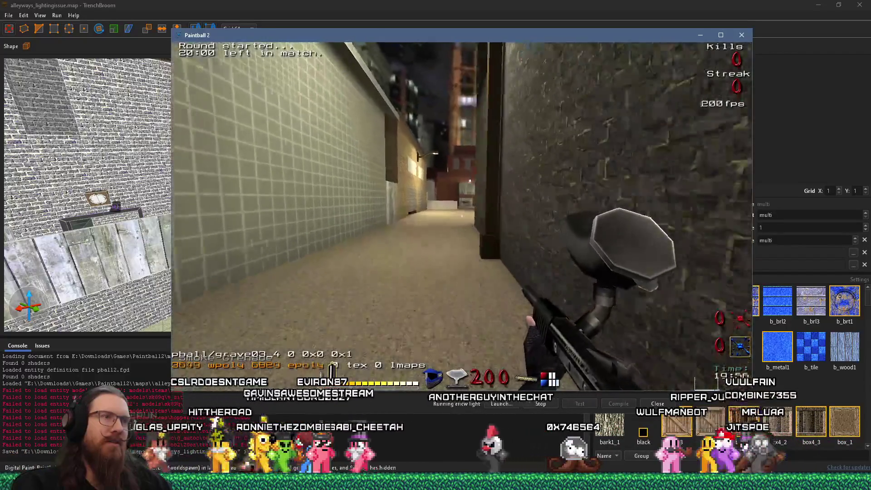
{"action": "key", "text": "w"}
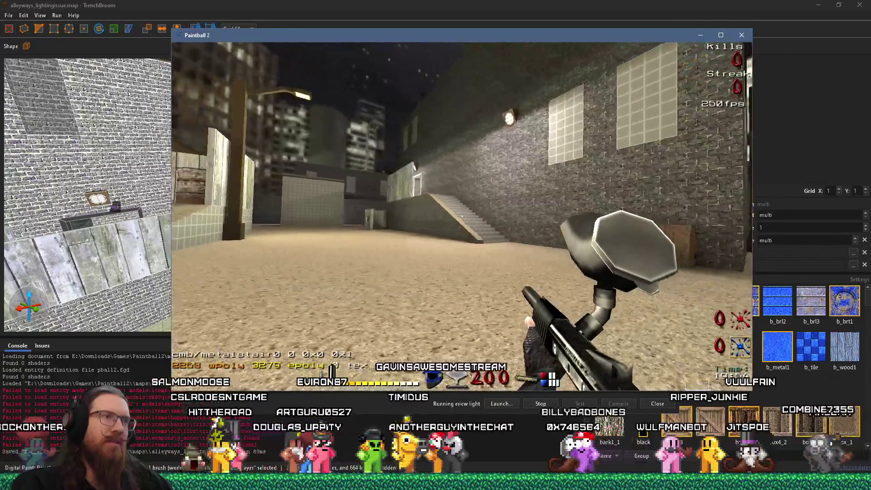
{"action": "key", "text": "w"}
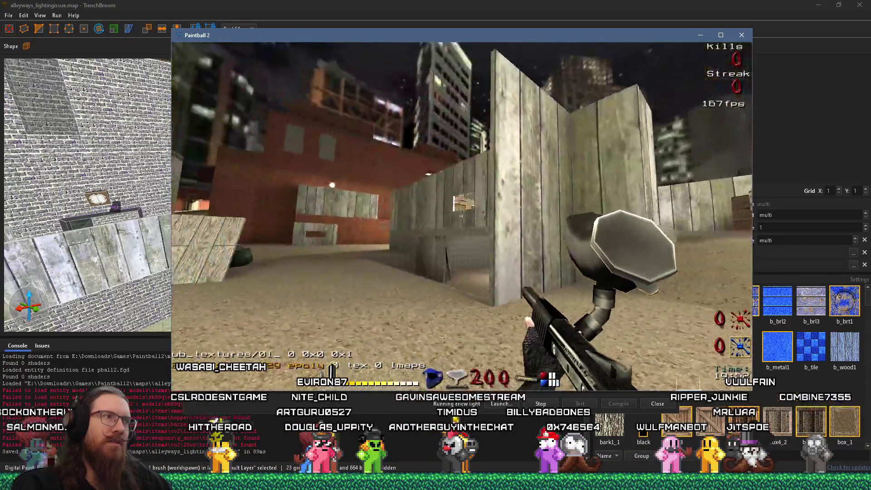
{"action": "key", "text": "w"}
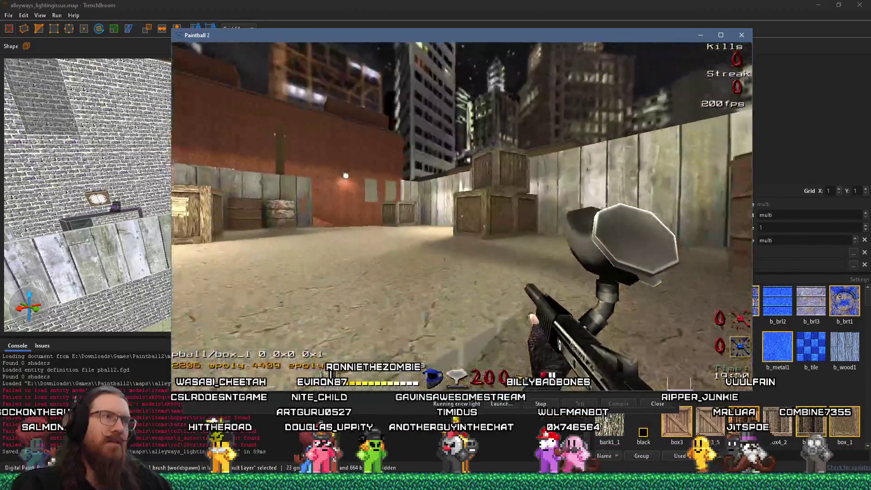
{"action": "key", "text": "w"}
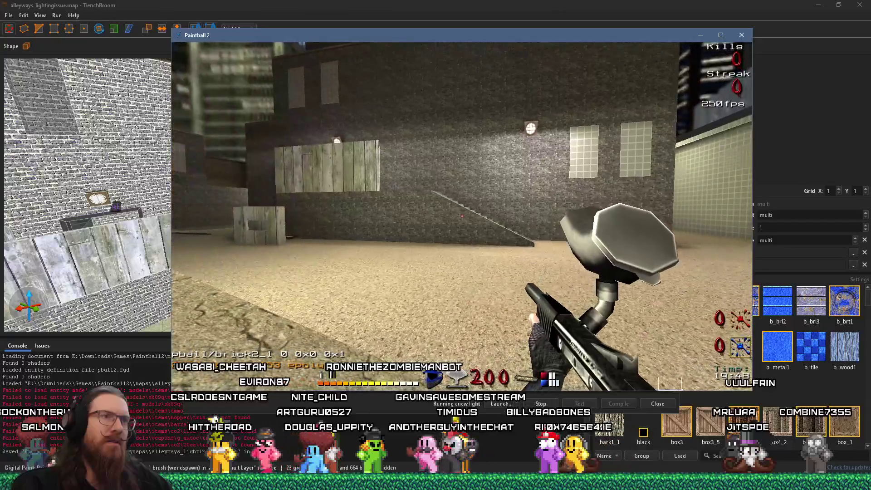
{"action": "key", "text": "w"}
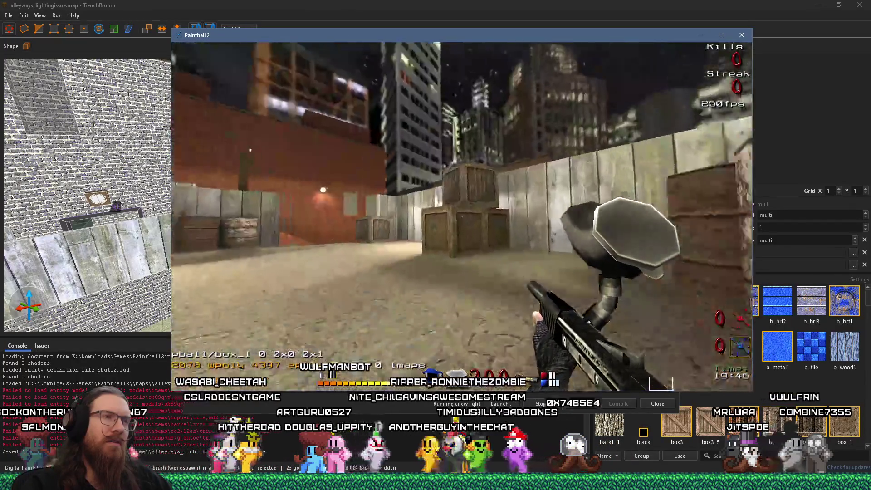
{"action": "key", "text": "w"}
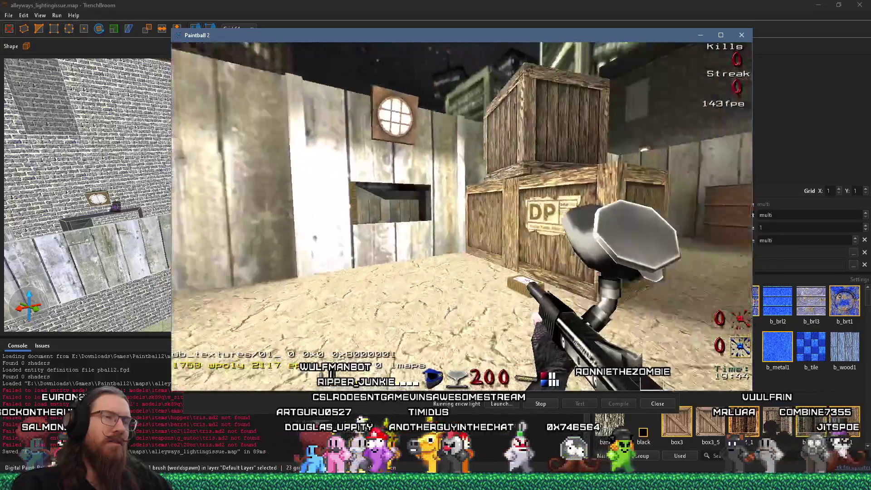
{"action": "key", "text": "w"}
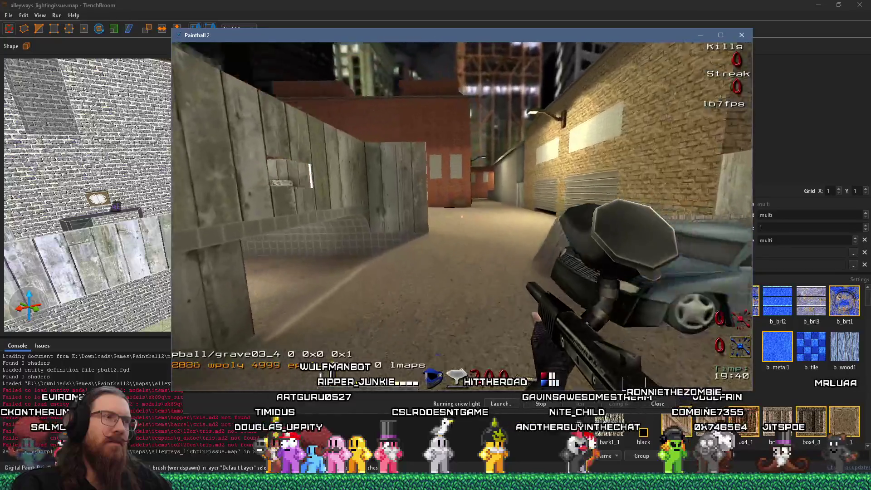
{"action": "key", "text": "w"}
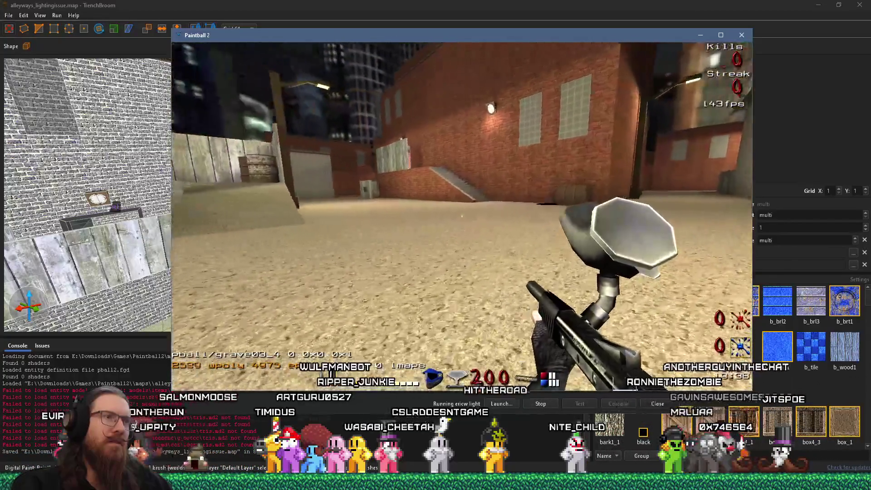
{"action": "key", "text": "w"}
{"action": "key", "text": "w"}
{"action": "key", "text": "w"}
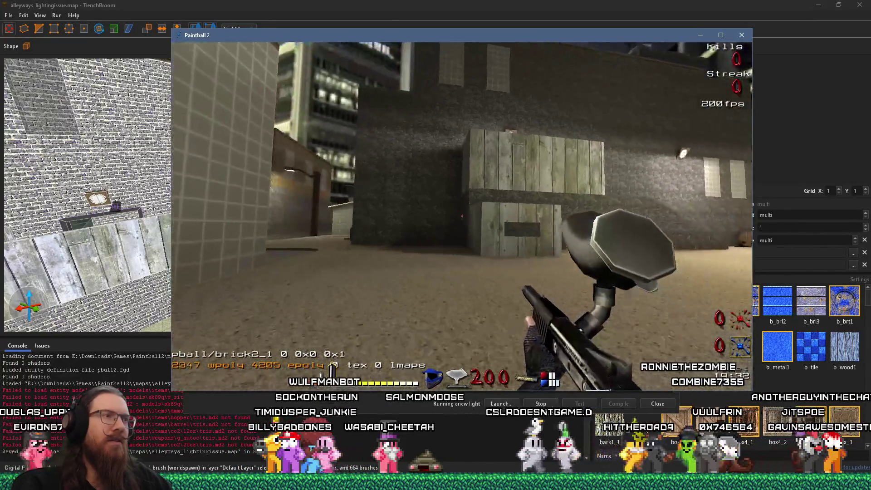
- Continue past the blue dumpsters and lit brick building, then climb the stairs toward the flag platform
{"action": "key", "text": "w"}
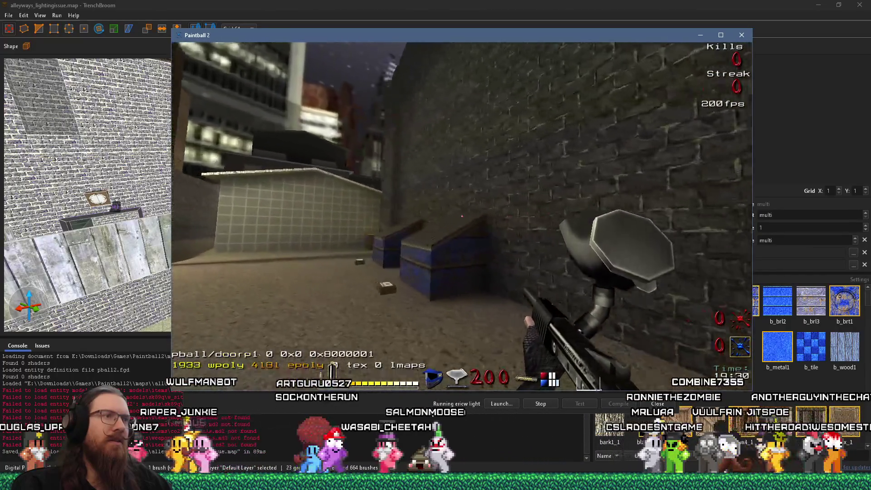
{"action": "key", "text": "w"}
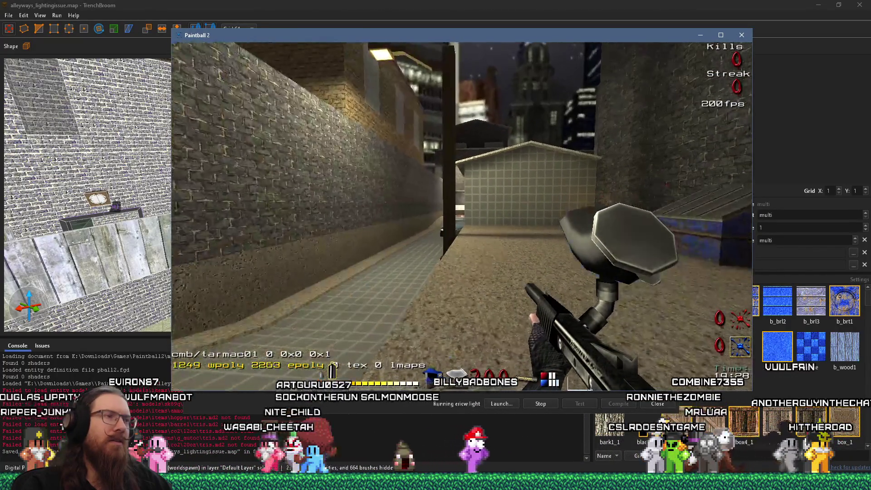
{"action": "key", "text": "w"}
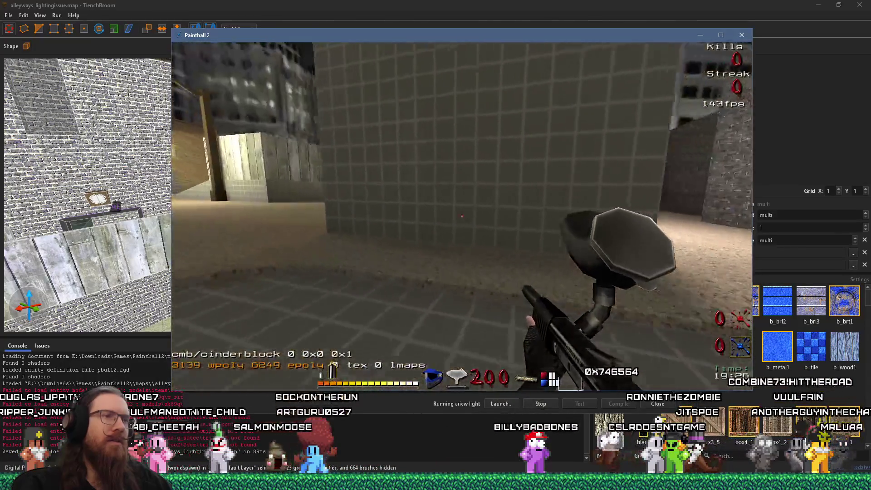
{"action": "key", "text": "w"}
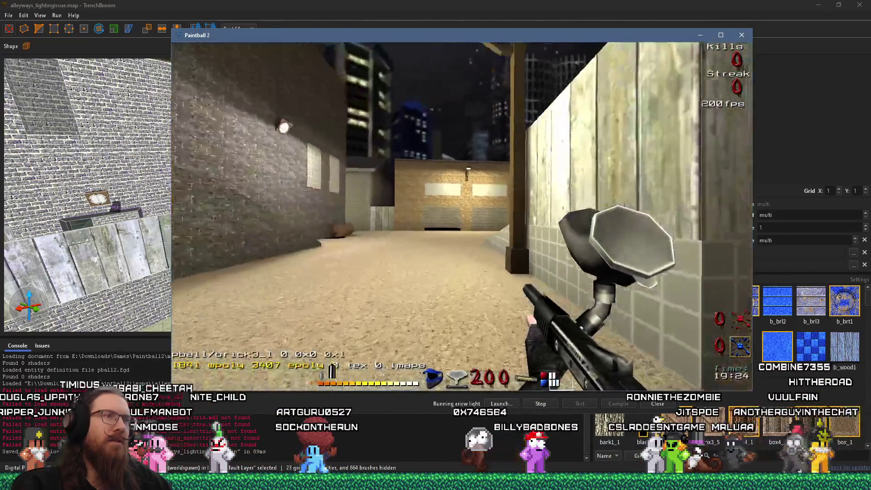
{"action": "key", "text": "w"}
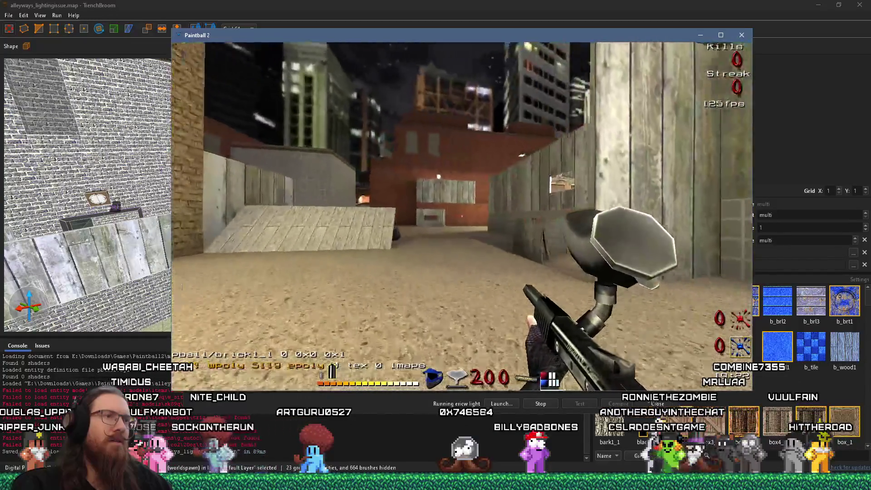
{"action": "key", "text": "w"}
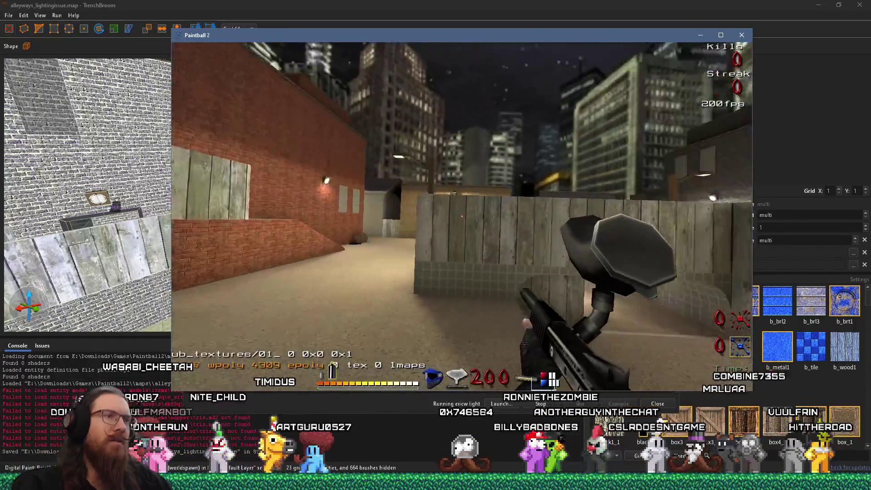
{"action": "key", "text": "w"}
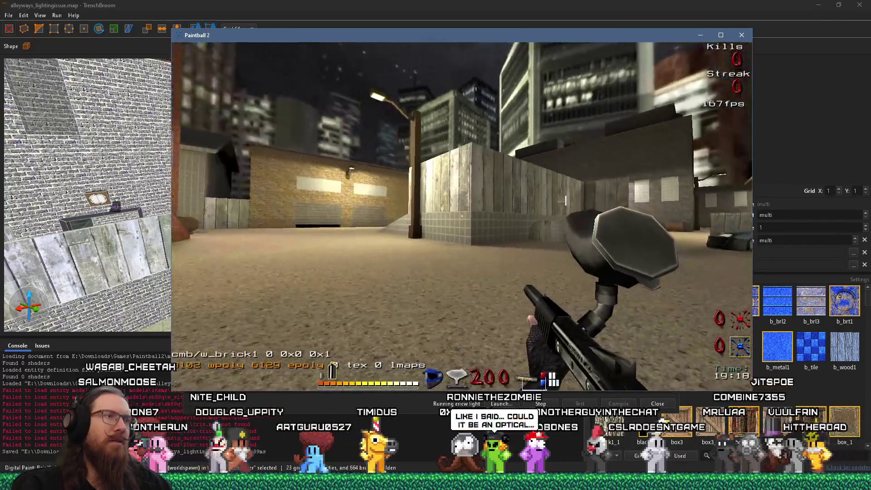
{"action": "key", "text": "w"}
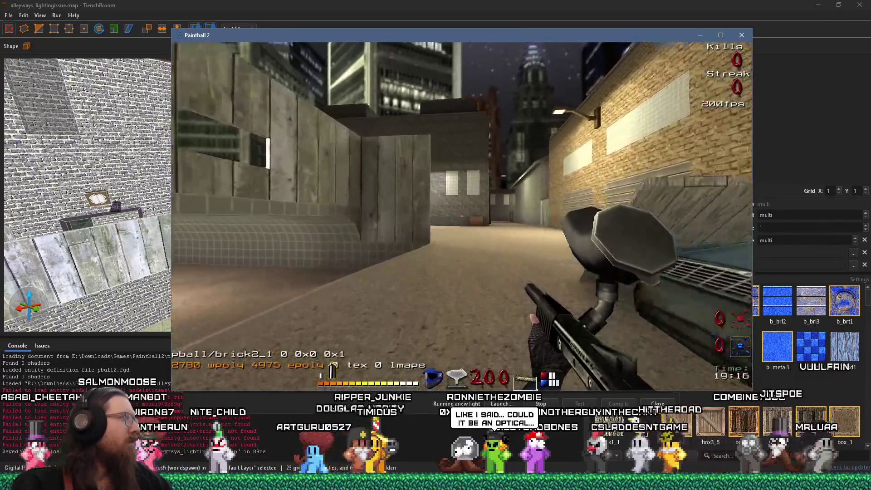
{"action": "key", "text": "w"}
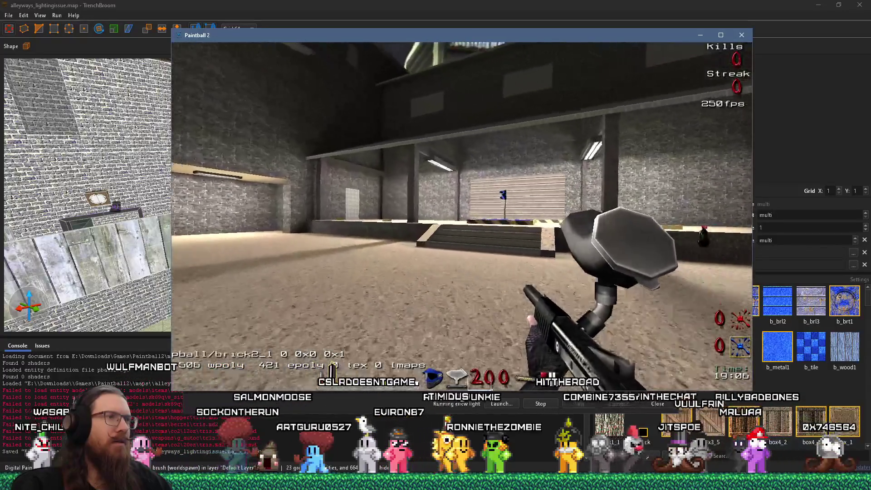
{"action": "key", "text": "w"}
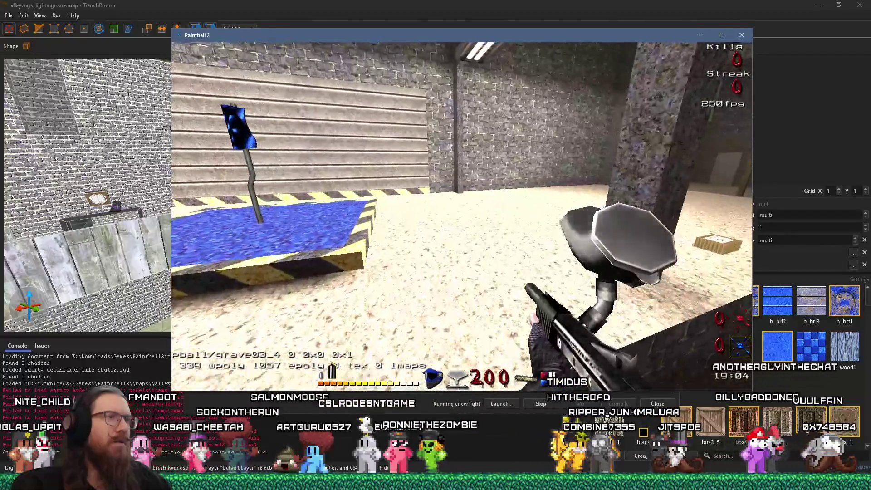
{"action": "key", "text": "w"}
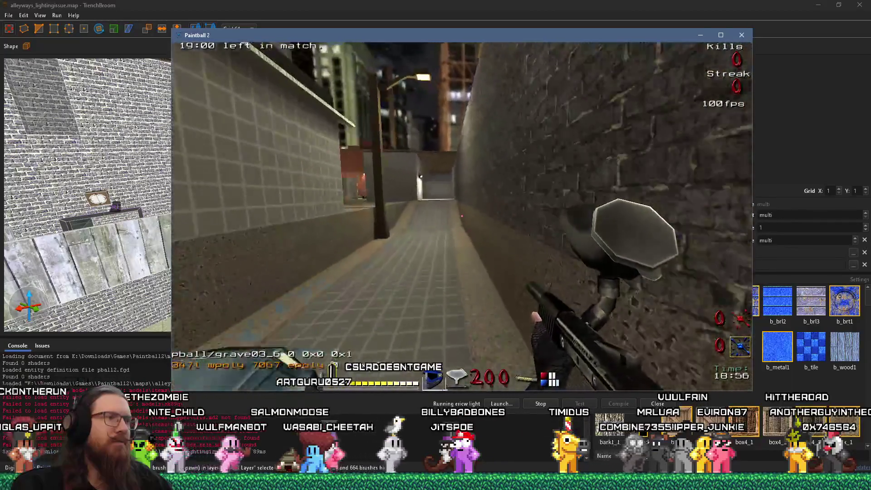
{"action": "key", "text": "d"}
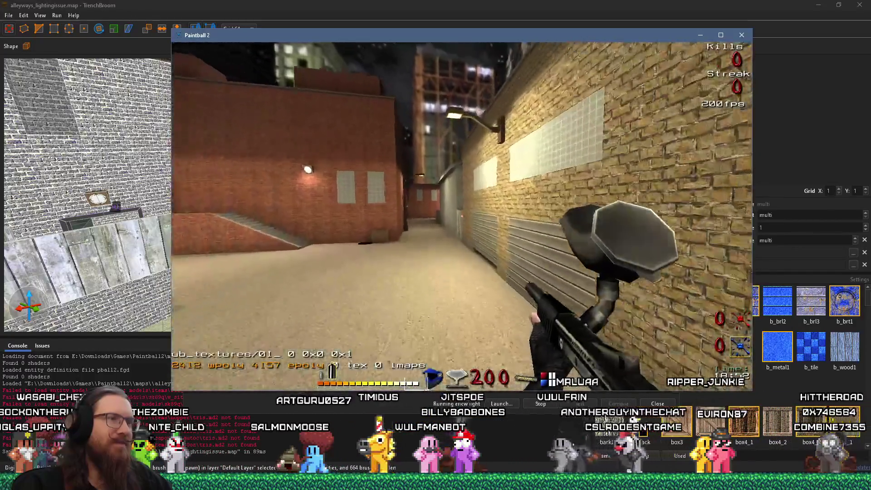
{"action": "key", "text": "w"}
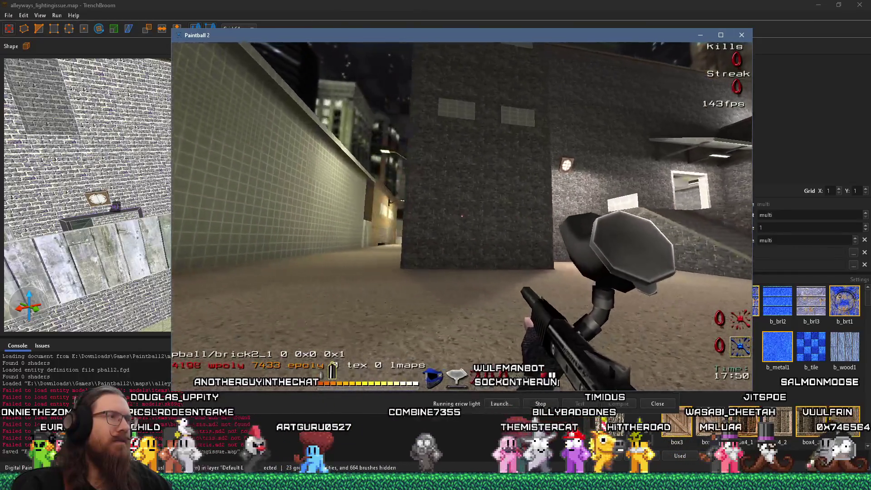
- Open the console, close the Paintball 2 window, and close TrenchBroom's Compile dialog
{"action": "key", "text": "grave"}
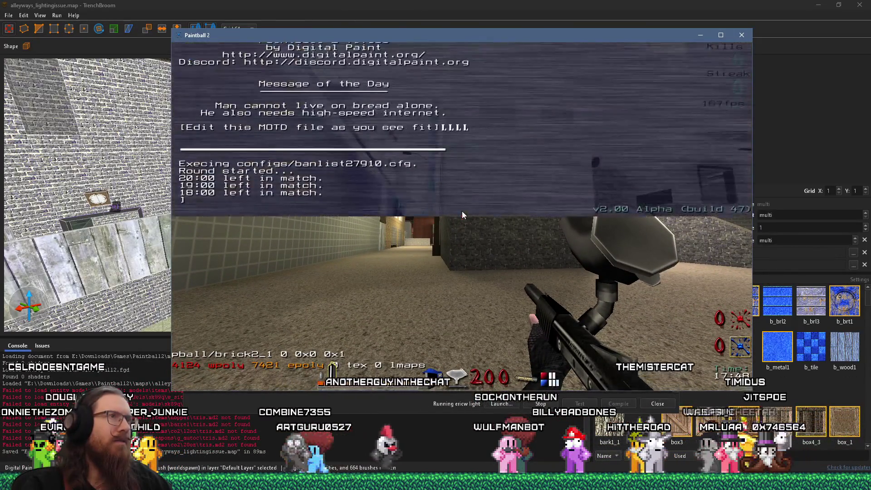
{"action": "left_click", "coordinate": [742, 35]}
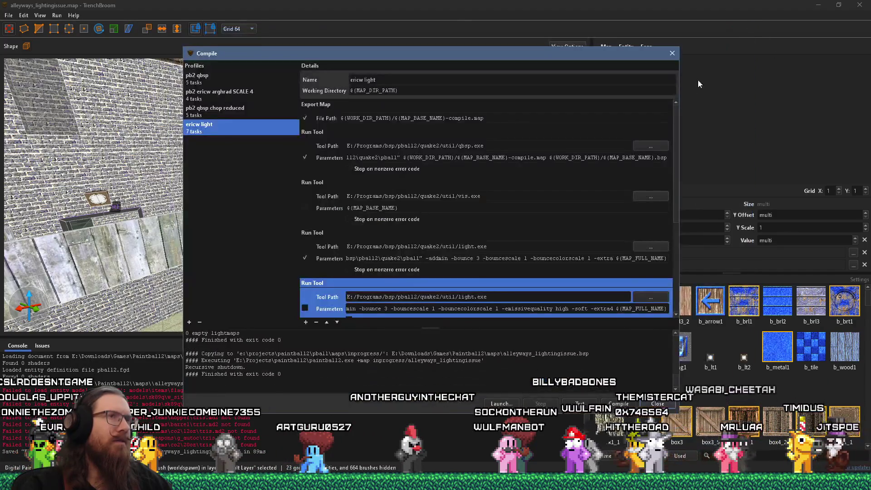
{"action": "left_click", "coordinate": [672, 53]}
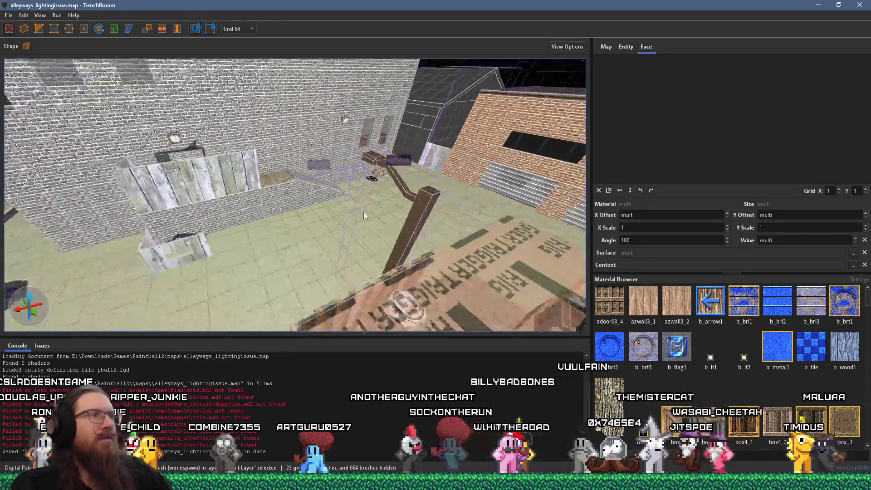
{"action": "scroll", "coordinate": [364, 216], "scroll_direction": "down", "scroll_amount": 5}
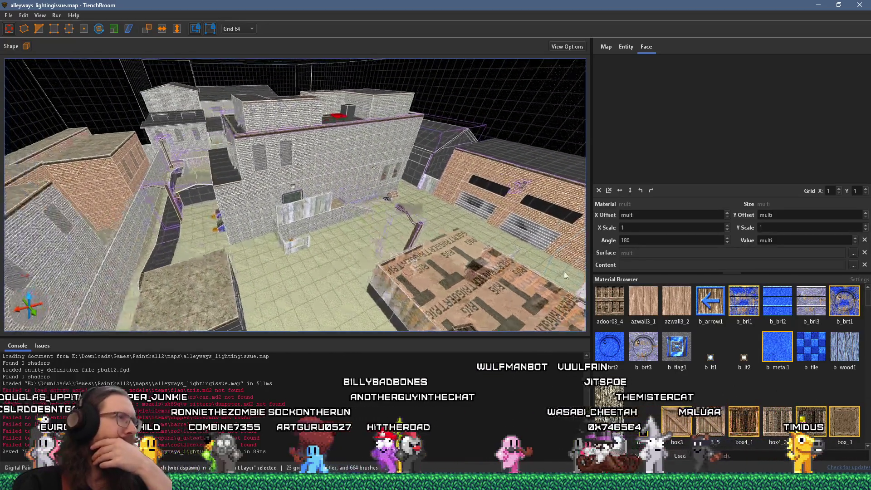
{"action": "mouse_move", "coordinate": [277, 189]}
{"action": "left_mouse_down"}
{"action": "mouse_move", "coordinate": [298, 216]}
{"action": "mouse_move", "coordinate": [226, 181]}
{"action": "mouse_move", "coordinate": [383, 183]}
{"action": "mouse_move", "coordinate": [301, 121]}
{"action": "mouse_move", "coordinate": [299, 68]}
{"action": "left_mouse_up"}
{"action": "left_click_drag", "start_coordinate": [354, 204], "coordinate": [392, 203]}
{"action": "scroll", "coordinate": [392, 202], "scroll_direction": "up", "scroll_amount": 5}
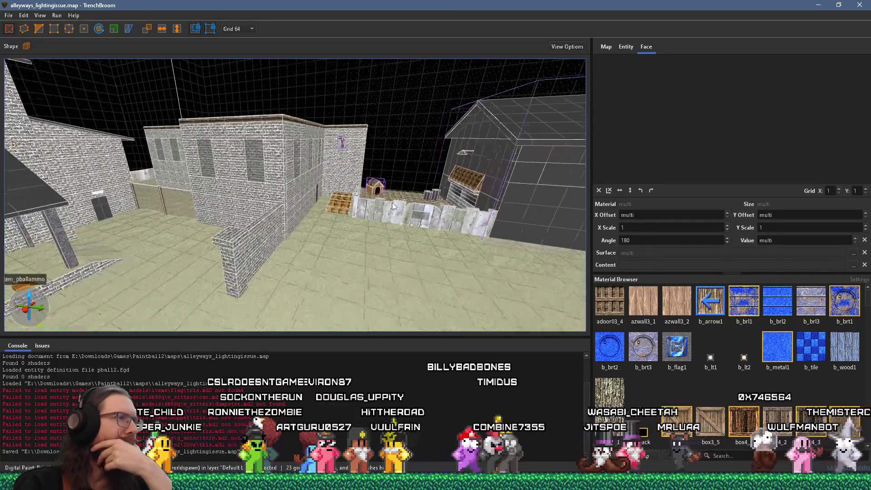
{"action": "left_click_drag", "start_coordinate": [321, 218], "coordinate": [514, 166]}
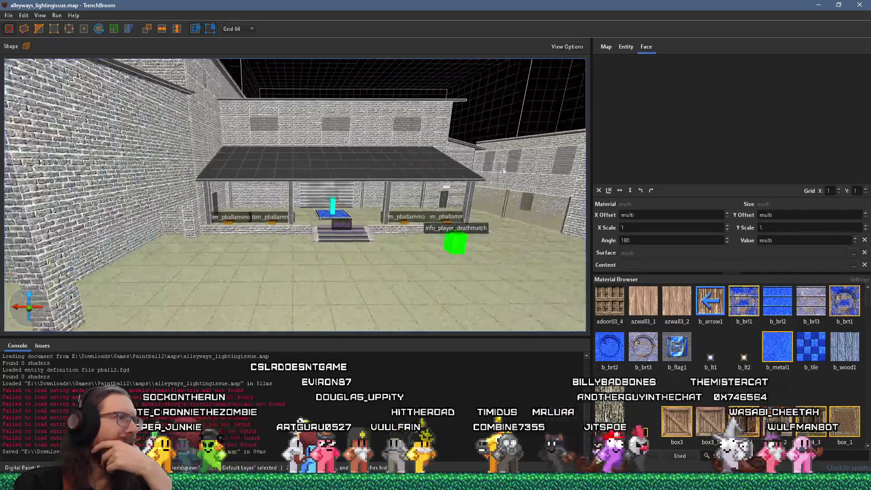
{"action": "mouse_move", "coordinate": [423, 194]}
{"action": "left_mouse_down"}
{"action": "mouse_move", "coordinate": [476, 165]}
{"action": "mouse_move", "coordinate": [408, 190]}
{"action": "mouse_move", "coordinate": [421, 148]}
{"action": "mouse_move", "coordinate": [412, 156]}
{"action": "mouse_move", "coordinate": [455, 132]}
{"action": "left_mouse_up"}
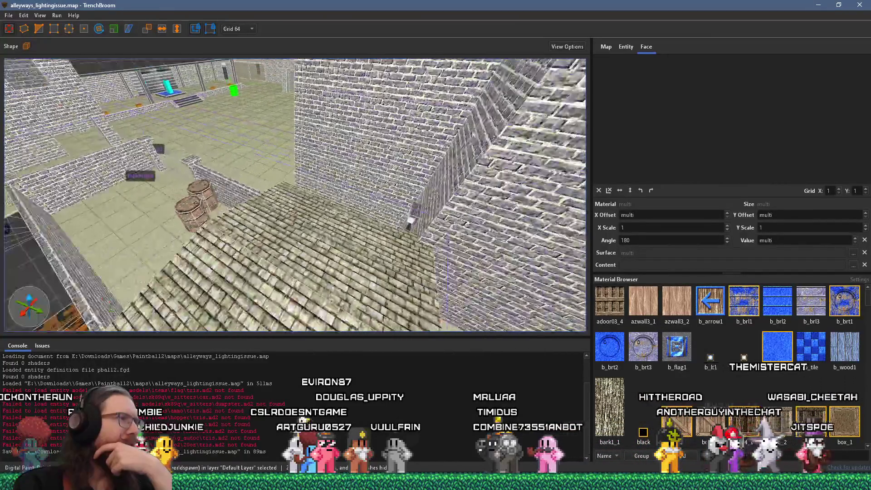
{"action": "mouse_move", "coordinate": [308, 110]}
{"action": "left_mouse_down"}
{"action": "mouse_move", "coordinate": [371, 166]}
{"action": "mouse_move", "coordinate": [406, 165]}
{"action": "mouse_move", "coordinate": [225, 195]}
{"action": "mouse_move", "coordinate": [331, 199]}
{"action": "mouse_move", "coordinate": [328, 182]}
{"action": "mouse_move", "coordinate": [524, 137]}
{"action": "left_mouse_up"}
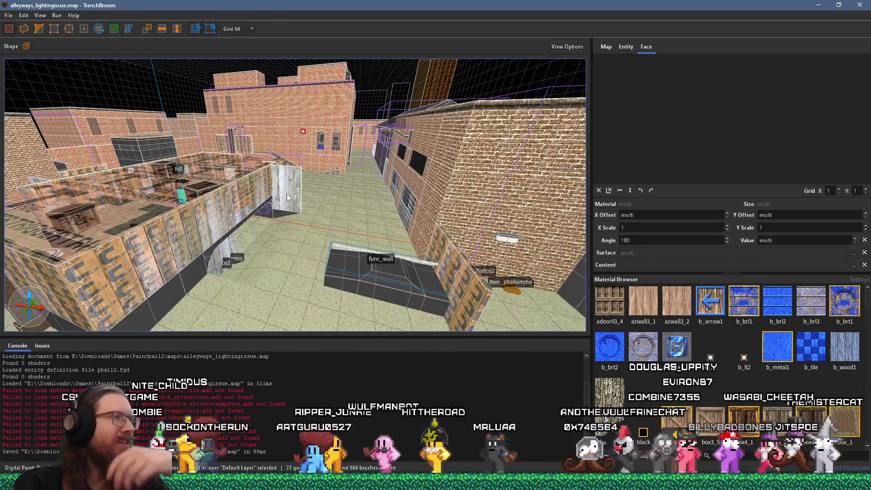
{"action": "mouse_move", "coordinate": [290, 197]}
{"action": "left_mouse_down"}
{"action": "mouse_move", "coordinate": [498, 150]}
{"action": "mouse_move", "coordinate": [409, 163]}
{"action": "mouse_move", "coordinate": [341, 160]}
{"action": "left_mouse_up"}
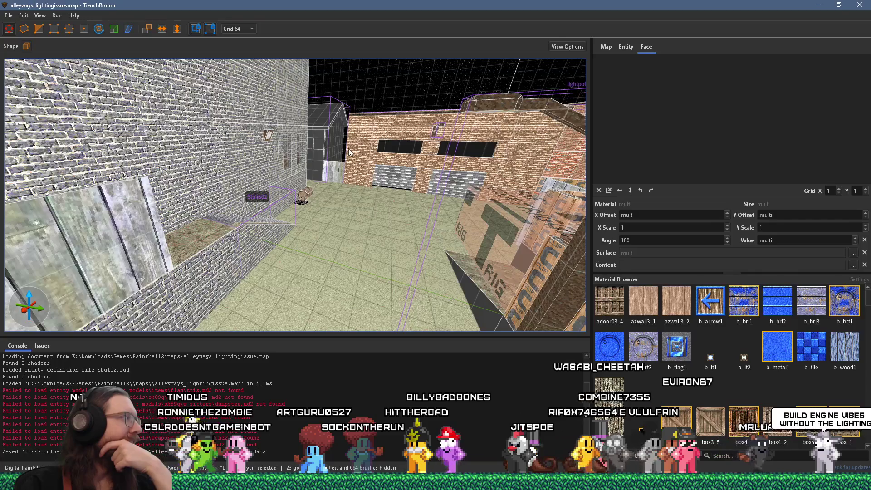
{"action": "left_click_drag", "start_coordinate": [349, 152], "coordinate": [407, 170]}
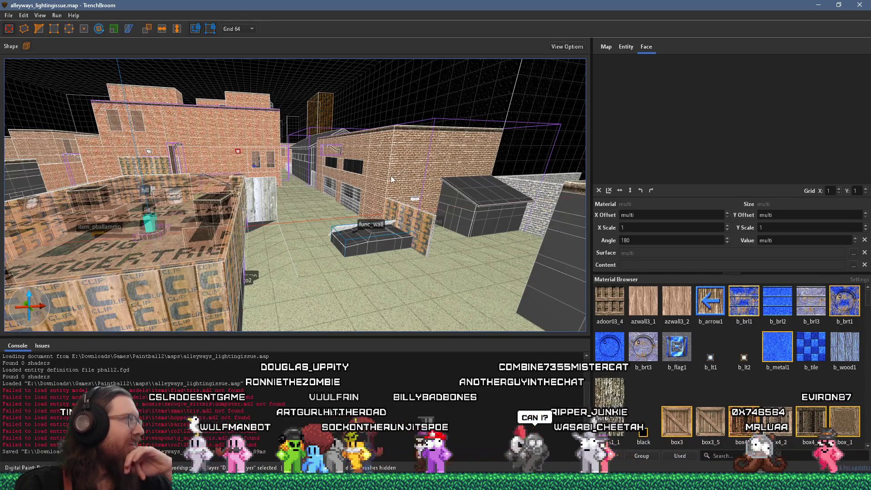
{"action": "mouse_move", "coordinate": [386, 176]}
{"action": "left_mouse_down"}
{"action": "mouse_move", "coordinate": [328, 201]}
{"action": "mouse_move", "coordinate": [387, 179]}
{"action": "mouse_move", "coordinate": [358, 165]}
{"action": "left_mouse_up"}
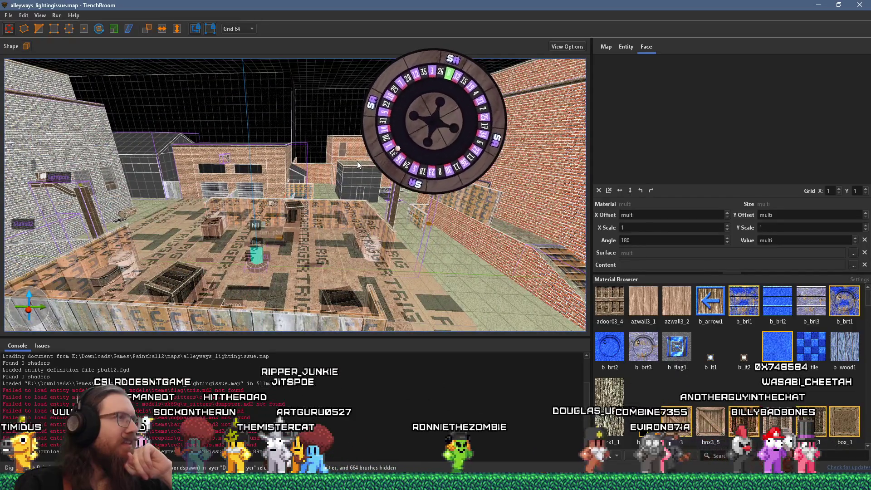
{"action": "left_click_drag", "start_coordinate": [357, 162], "coordinate": [104, 213]}
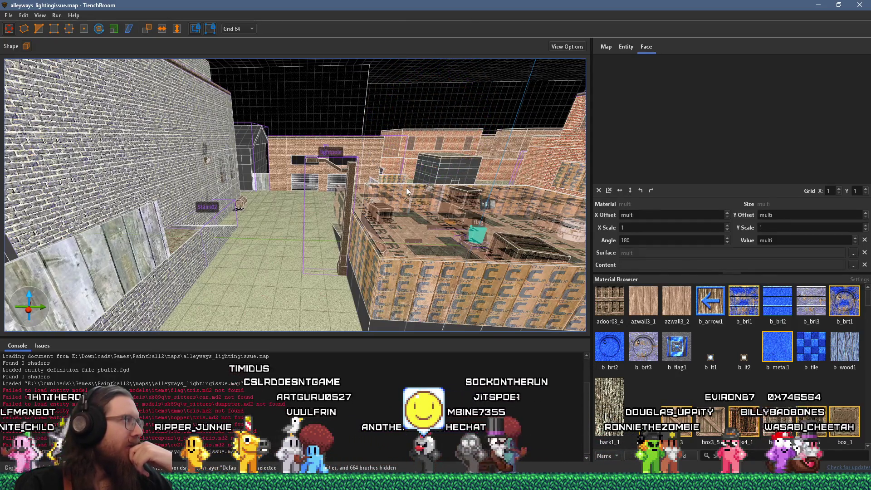
{"action": "scroll", "coordinate": [339, 198], "scroll_direction": "down", "scroll_amount": 5}
{"action": "scroll", "coordinate": [333, 200], "scroll_direction": "up", "scroll_amount": 5}
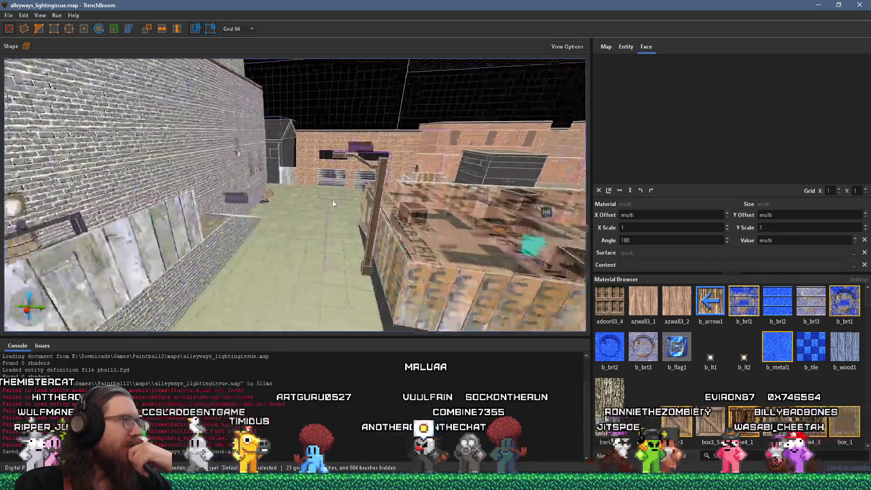
{"action": "left_click_drag", "start_coordinate": [329, 200], "coordinate": [363, 181]}
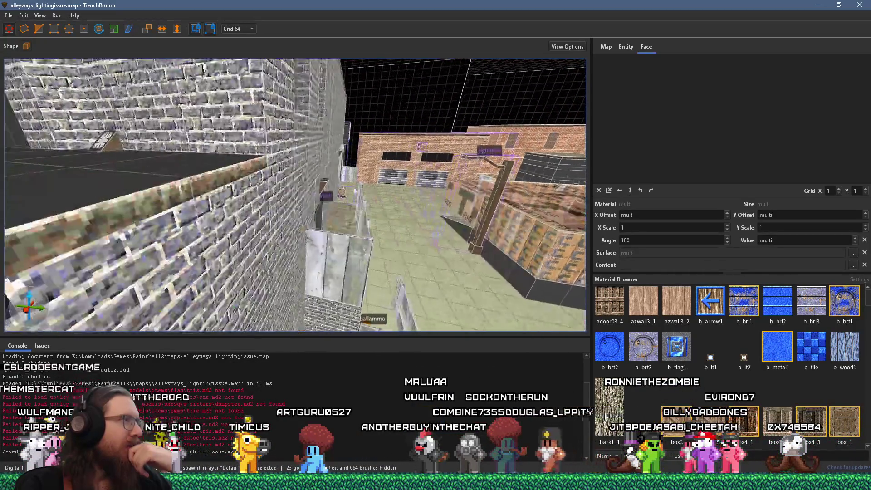
{"action": "scroll", "coordinate": [363, 182], "scroll_direction": "up", "scroll_amount": 5}
{"action": "left_click_drag", "start_coordinate": [319, 227], "coordinate": [347, 200]}
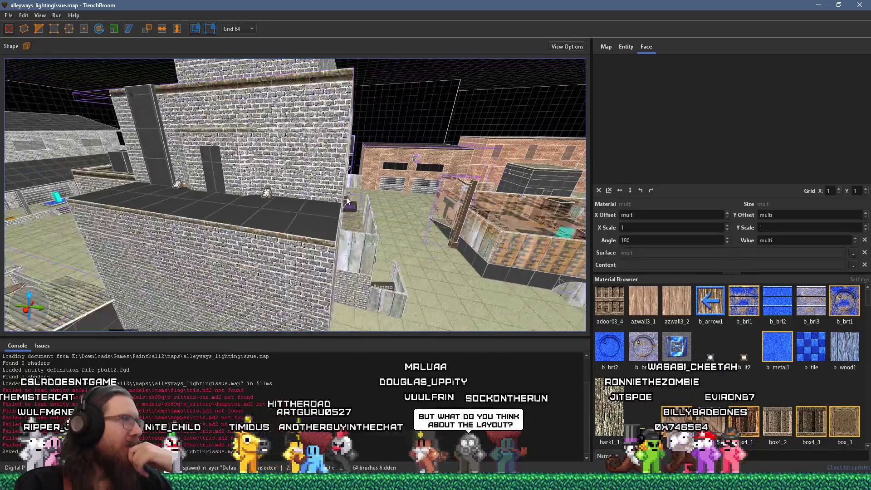
{"action": "mouse_move", "coordinate": [240, 200]}
{"action": "left_mouse_down"}
{"action": "mouse_move", "coordinate": [434, 230]}
{"action": "mouse_move", "coordinate": [211, 207]}
{"action": "mouse_move", "coordinate": [356, 192]}
{"action": "mouse_move", "coordinate": [302, 202]}
{"action": "left_mouse_up"}
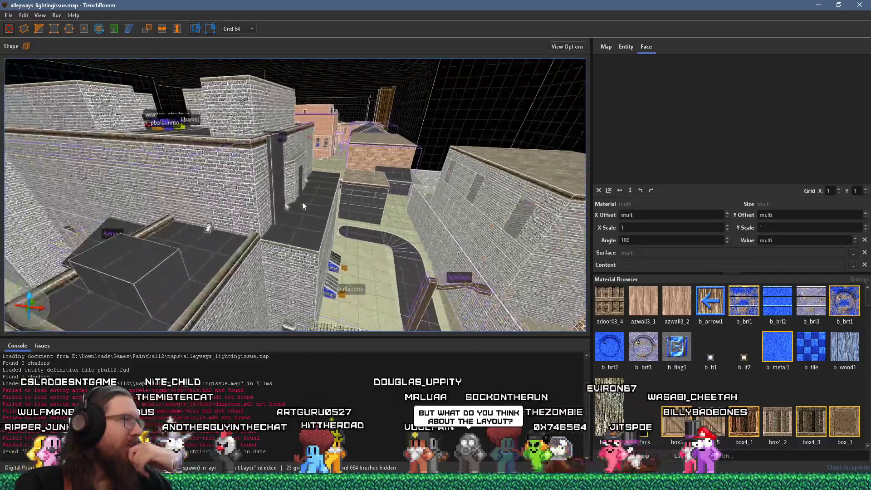
{"action": "mouse_move", "coordinate": [181, 222]}
{"action": "left_mouse_down"}
{"action": "mouse_move", "coordinate": [325, 195]}
{"action": "mouse_move", "coordinate": [271, 198]}
{"action": "mouse_move", "coordinate": [284, 184]}
{"action": "mouse_move", "coordinate": [276, 184]}
{"action": "mouse_move", "coordinate": [298, 195]}
{"action": "mouse_move", "coordinate": [464, 190]}
{"action": "mouse_move", "coordinate": [299, 196]}
{"action": "mouse_move", "coordinate": [369, 199]}
{"action": "mouse_move", "coordinate": [146, 177]}
{"action": "mouse_move", "coordinate": [212, 165]}
{"action": "mouse_move", "coordinate": [325, 186]}
{"action": "mouse_move", "coordinate": [191, 236]}
{"action": "mouse_move", "coordinate": [264, 198]}
{"action": "mouse_move", "coordinate": [317, 198]}
{"action": "mouse_move", "coordinate": [186, 123]}
{"action": "mouse_move", "coordinate": [293, 192]}
{"action": "mouse_move", "coordinate": [293, 168]}
{"action": "mouse_move", "coordinate": [410, 201]}
{"action": "mouse_move", "coordinate": [359, 252]}
{"action": "mouse_move", "coordinate": [346, 200]}
{"action": "mouse_move", "coordinate": [336, 194]}
{"action": "mouse_move", "coordinate": [350, 174]}
{"action": "mouse_move", "coordinate": [243, 94]}
{"action": "mouse_move", "coordinate": [378, 162]}
{"action": "mouse_move", "coordinate": [396, 181]}
{"action": "mouse_move", "coordinate": [349, 156]}
{"action": "mouse_move", "coordinate": [358, 189]}
{"action": "mouse_move", "coordinate": [548, 158]}
{"action": "left_mouse_up"}
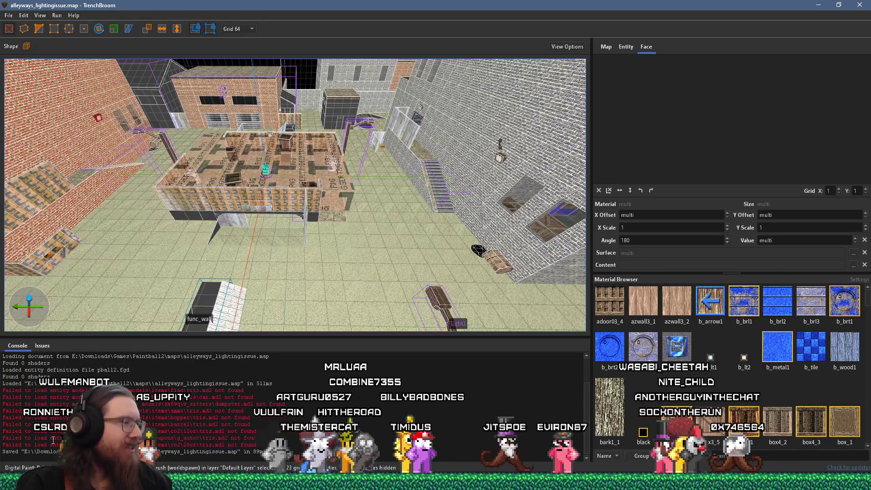
- Dismiss the taskbar preview and save the map with Ctrl+S
{"action": "left_click", "coordinate": [436, 482]}
{"action": "key", "text": "Escape"}
{"action": "key", "text": "ctrl+s"}
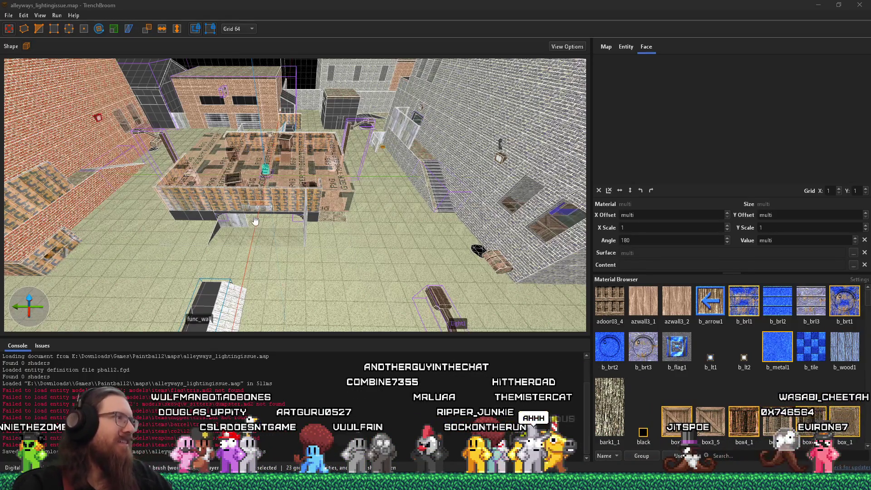
- Zoom and orbit the 3D view to look down the alley and building roof from above
{"action": "scroll", "coordinate": [389, 135], "scroll_direction": "up", "scroll_amount": 3}
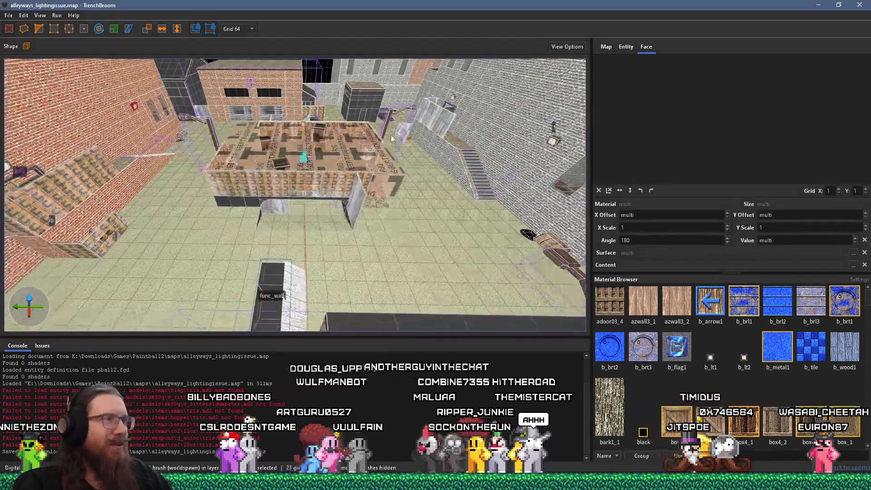
{"action": "scroll", "coordinate": [389, 135], "scroll_direction": "up", "scroll_amount": 5}
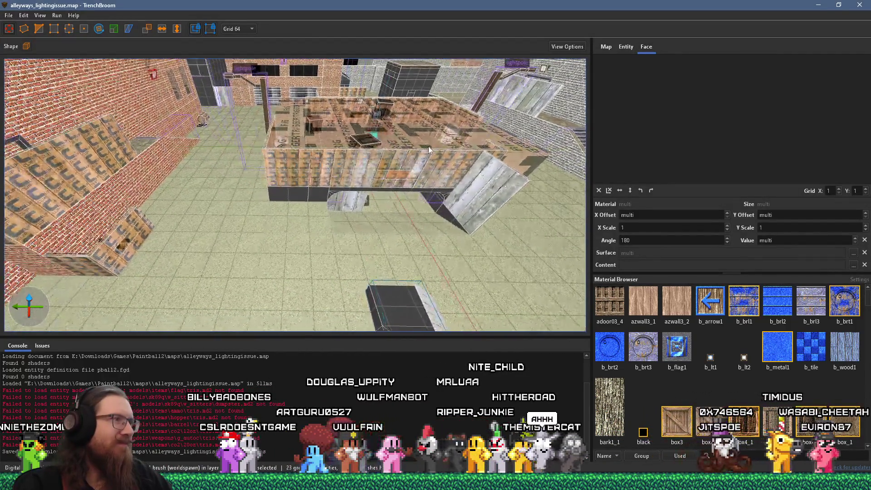
{"action": "scroll", "coordinate": [428, 150], "scroll_direction": "down", "scroll_amount": 6}
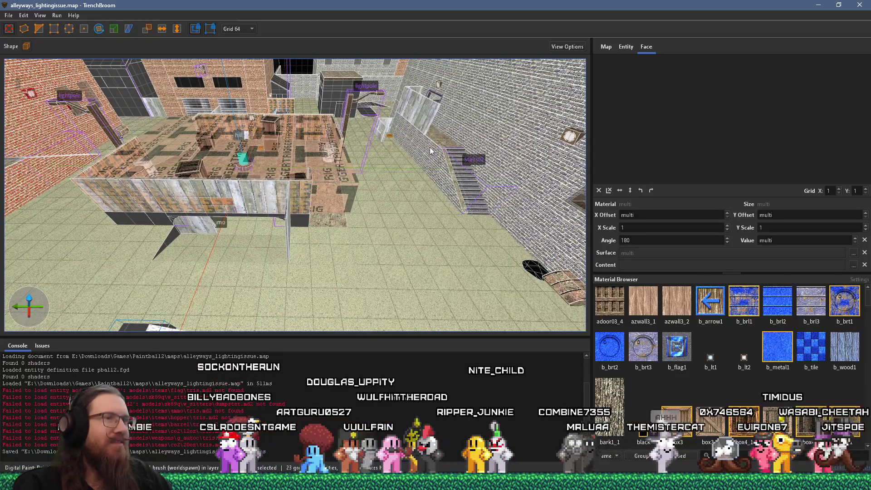
{"action": "scroll", "coordinate": [433, 149], "scroll_direction": "up", "scroll_amount": 4}
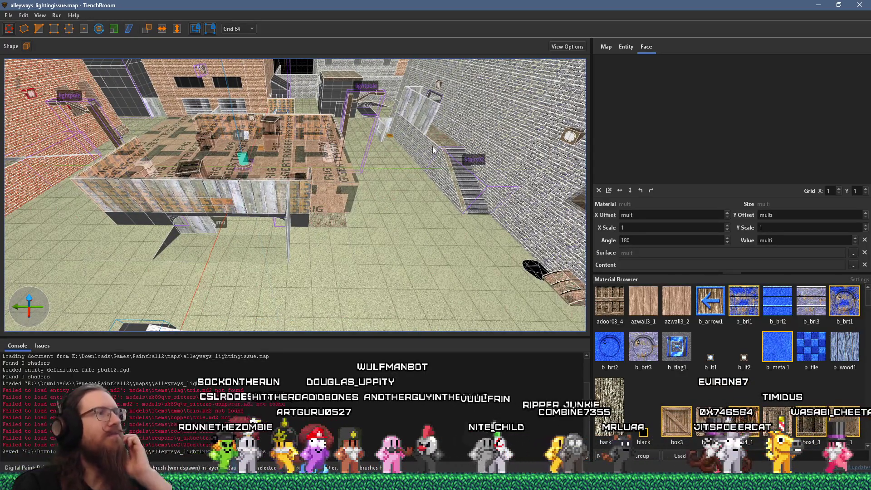
{"action": "scroll", "coordinate": [433, 149], "scroll_direction": "down", "scroll_amount": 4}
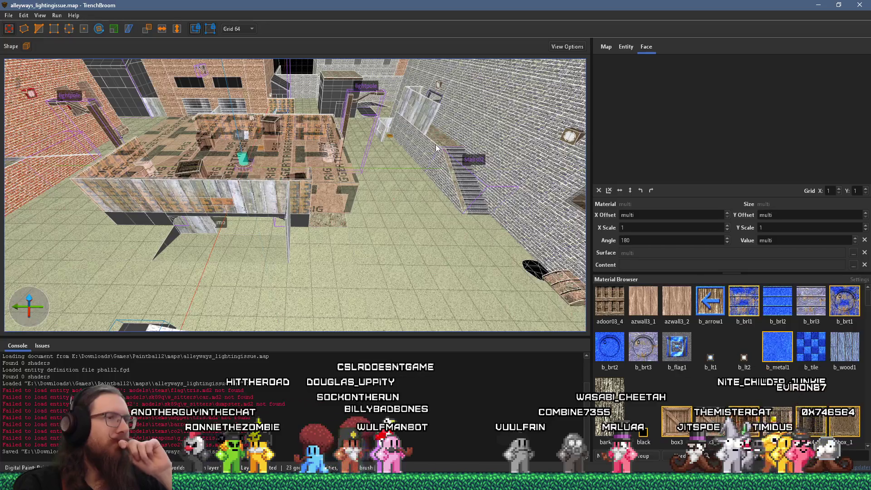
{"action": "left_click_drag", "start_coordinate": [436, 147], "coordinate": [319, 157]}
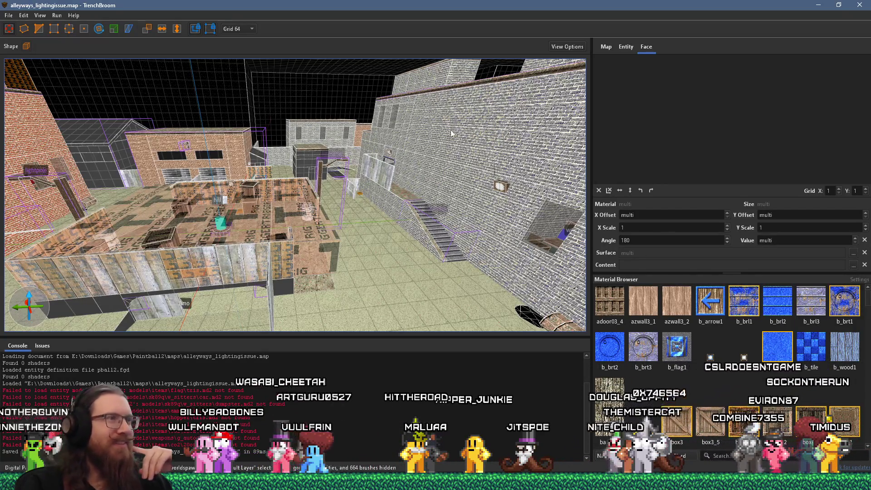
{"action": "left_click_drag", "start_coordinate": [452, 133], "coordinate": [269, 216]}
{"action": "mouse_move", "coordinate": [303, 194]}
{"action": "left_mouse_down"}
{"action": "mouse_move", "coordinate": [399, 165]}
{"action": "mouse_move", "coordinate": [194, 232]}
{"action": "left_mouse_up"}
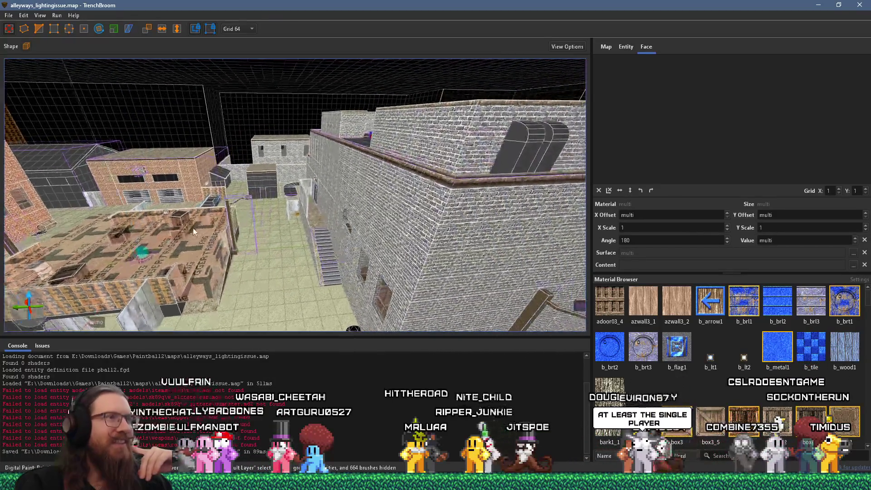